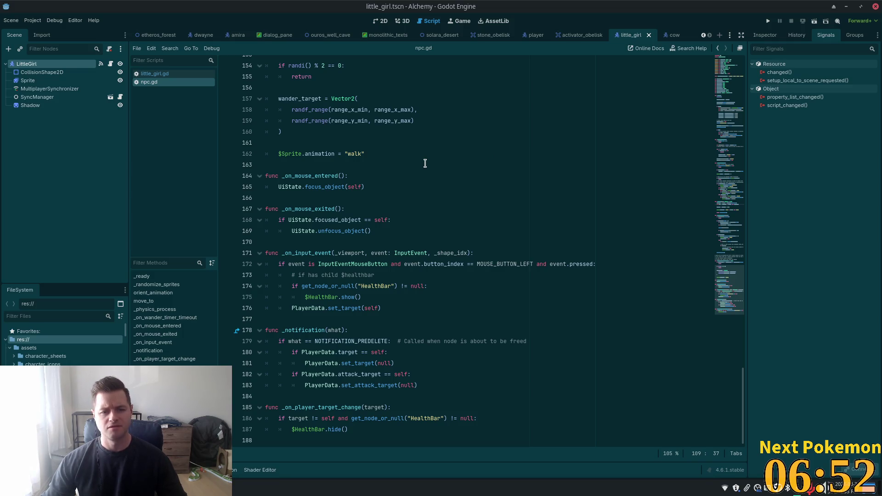
Step: Review the _on_input_event handler and its set_target call in npc.gd
click(391, 242)
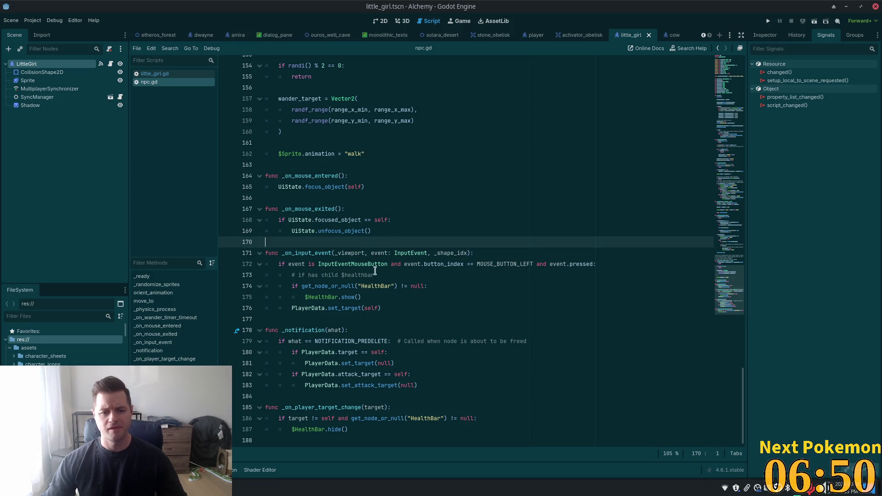
click(366, 287)
click(363, 308)
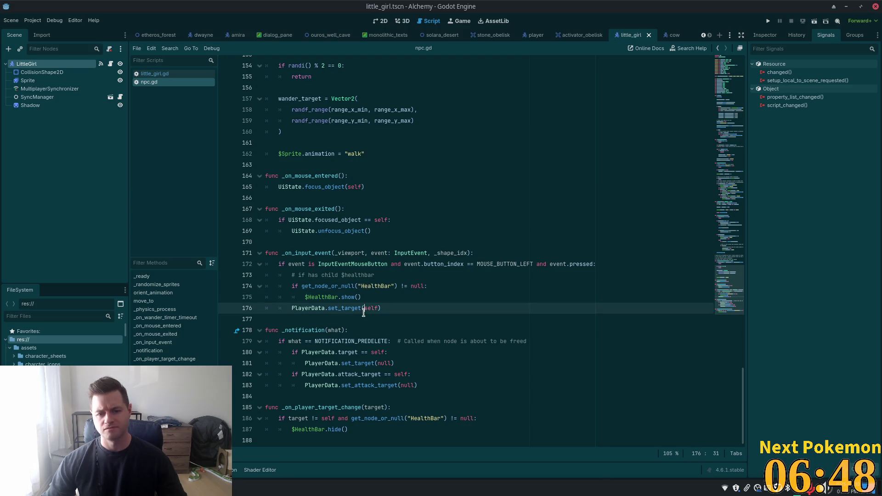
click(334, 298)
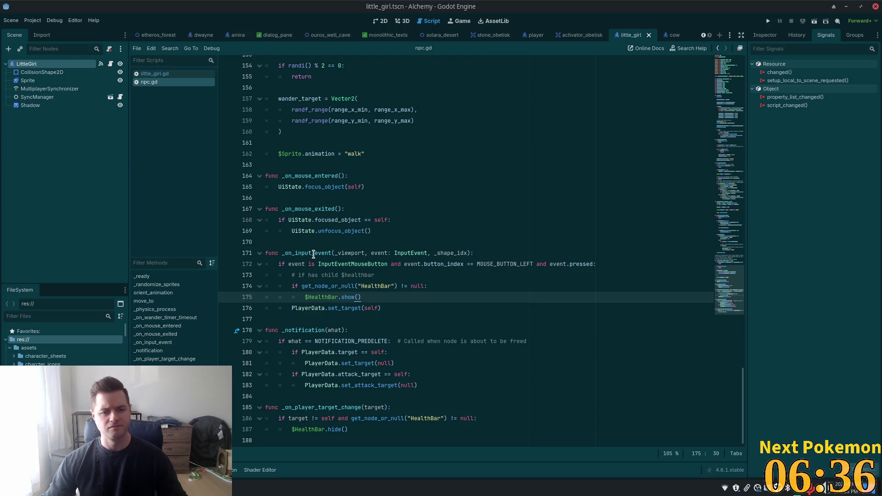
double_click(314, 254)
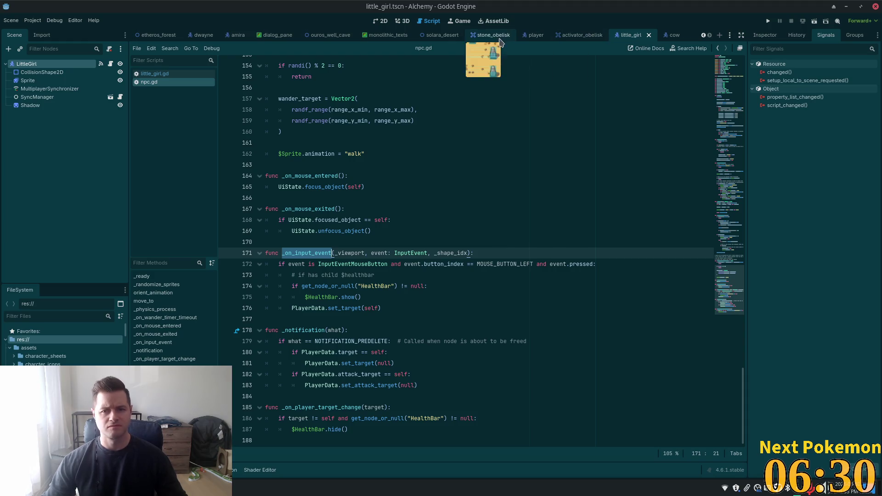
Step: In little_girl.gd, add a super._on_input_event() call on line 7
click(187, 75)
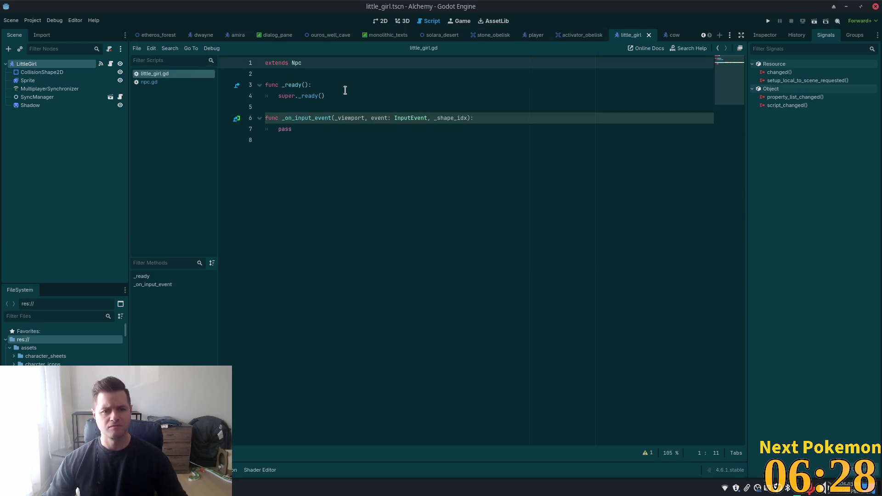
double_click(296, 97)
click(482, 115)
key(Return)
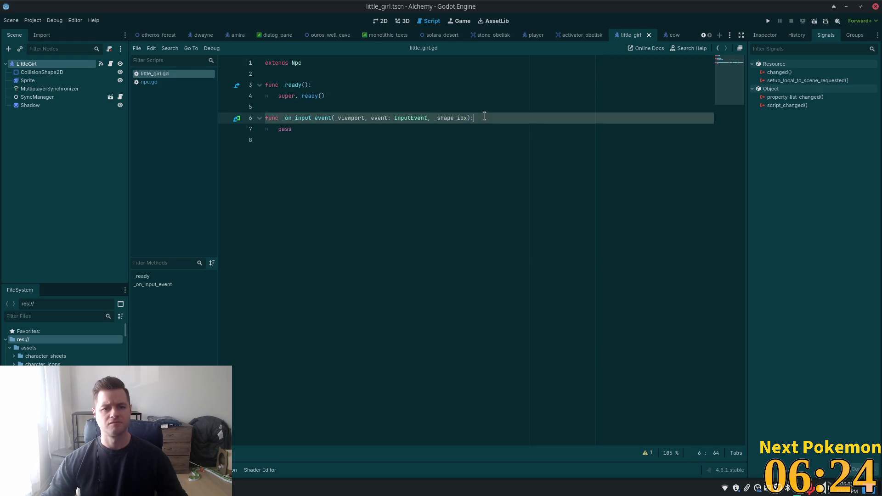
text(super._on)
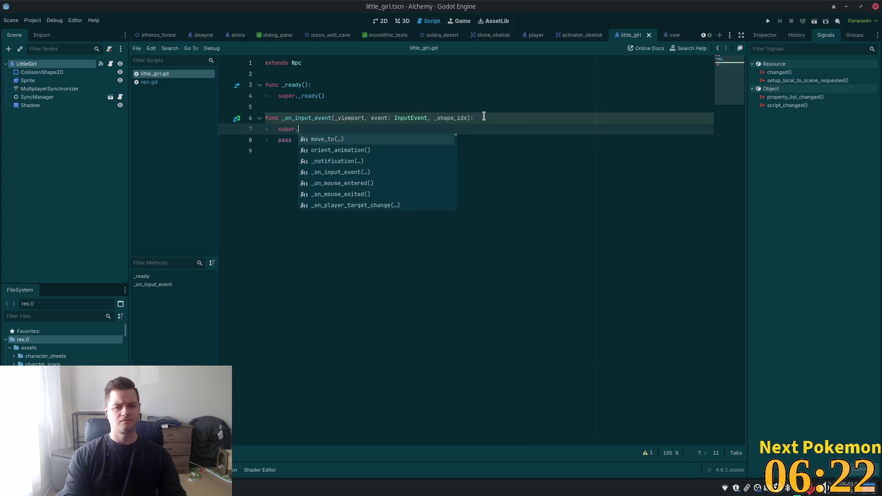
key(Return)
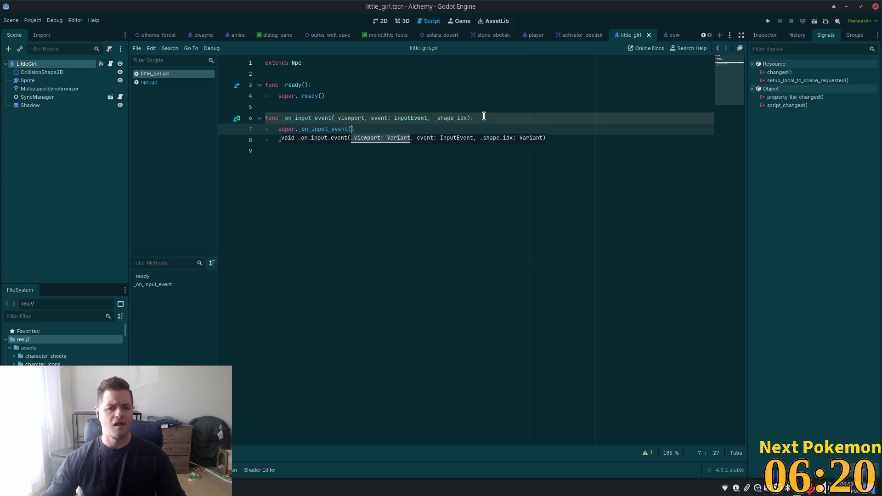
key(Tab)
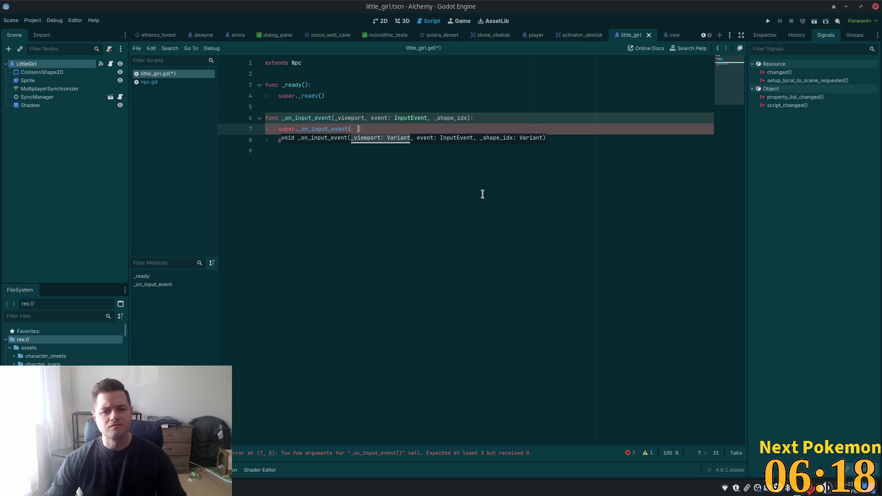
Step: Remove the leading underscores from the viewport and shape_idx parameters on line 6
drag(468, 116, 333, 118)
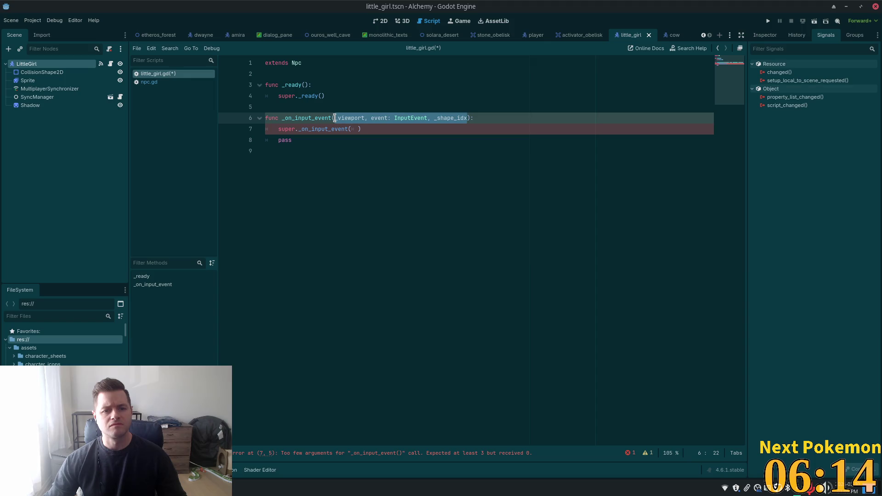
key(Left)
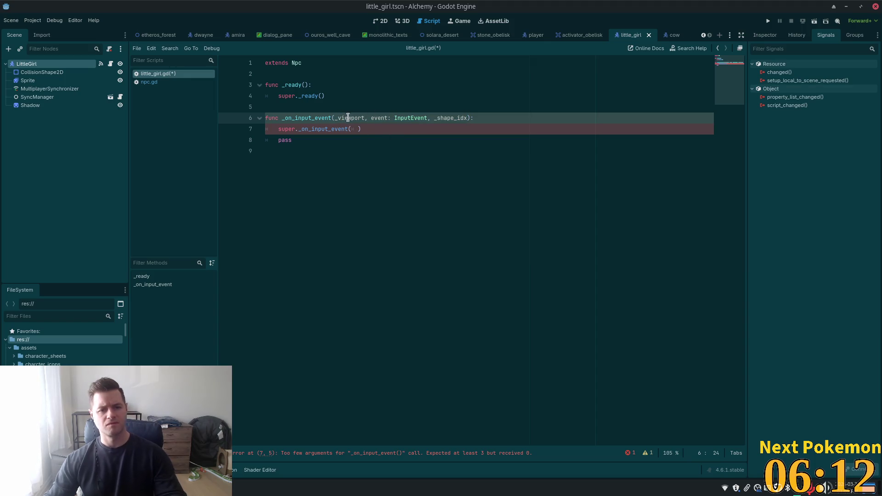
key(Delete)
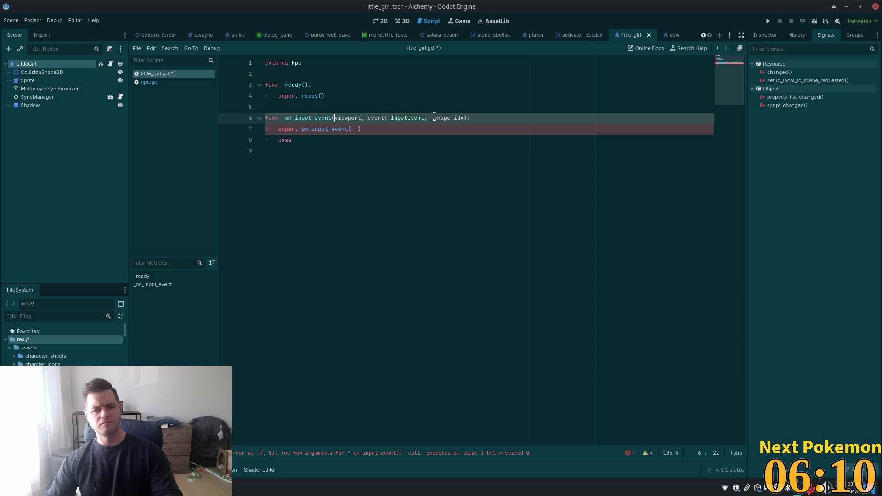
click(434, 118)
key(BackSpace)
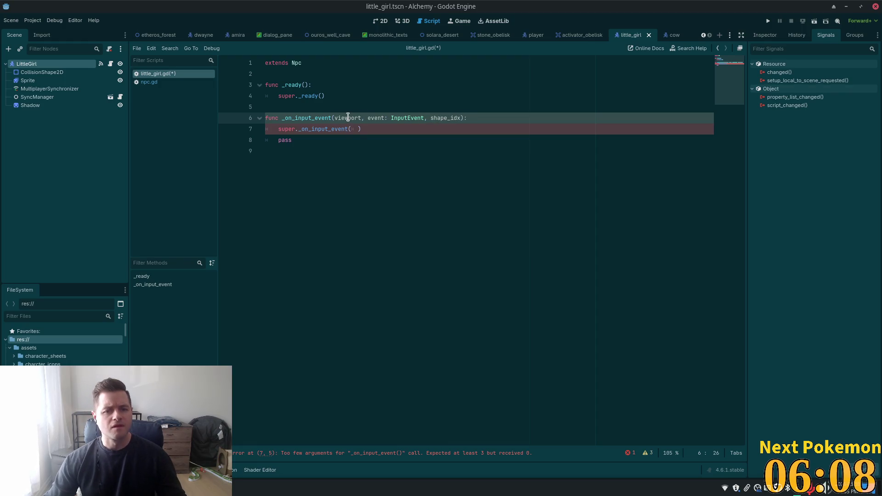
Step: Pass viewport, event and shape_idx as the arguments of the super call
double_click(348, 118)
key(ctrl+c)
click(352, 129)
key(ctrl+v)
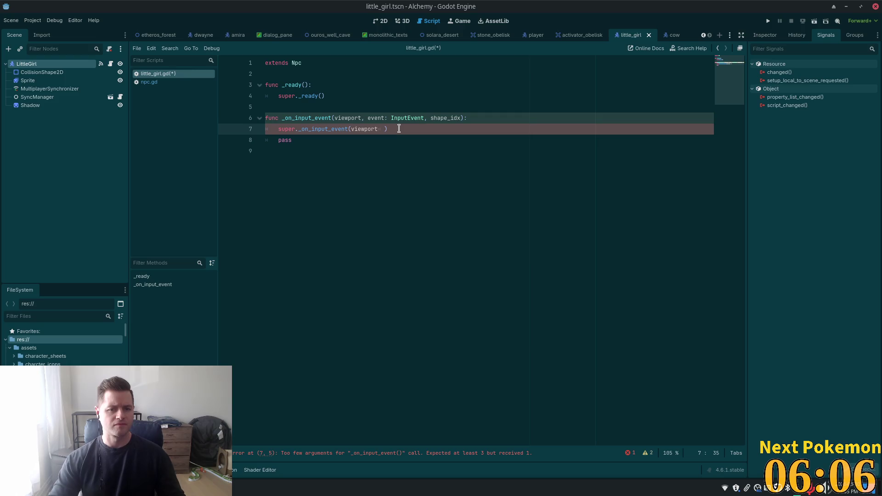
text(,)
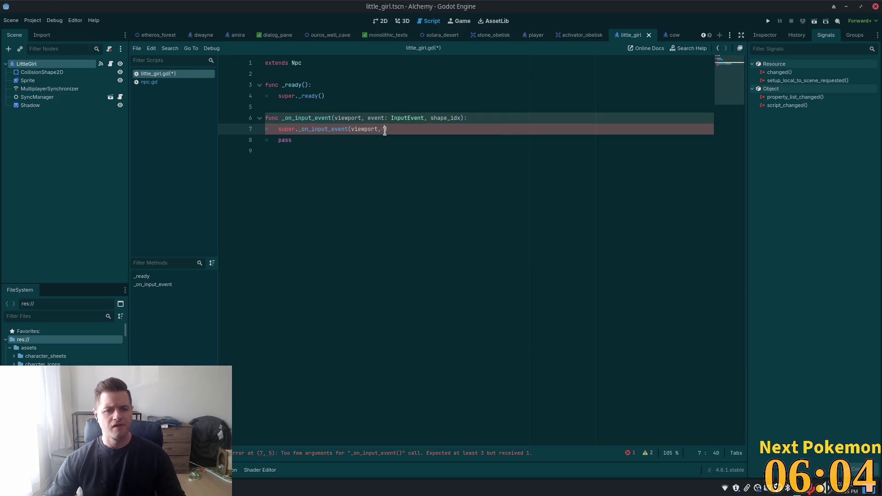
double_click(375, 118)
key(ctrl+c)
click(384, 129)
key(ctrl+v)
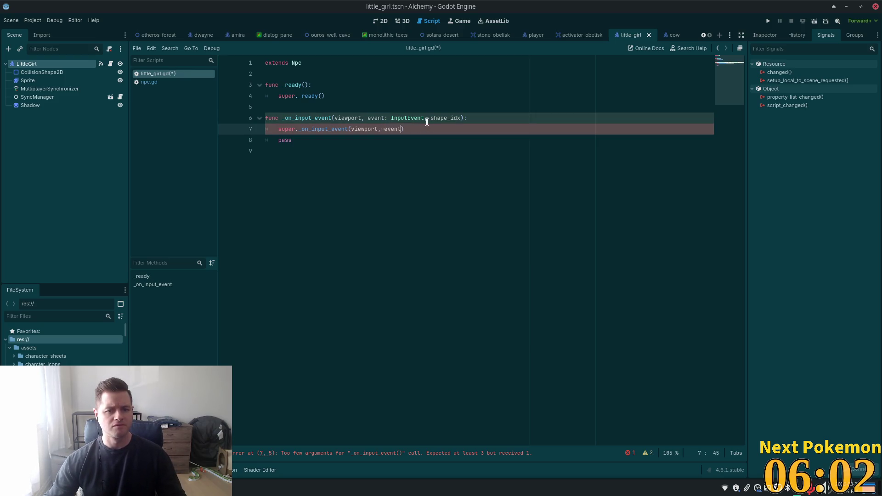
double_click(441, 118)
key(ctrl+c)
click(403, 129)
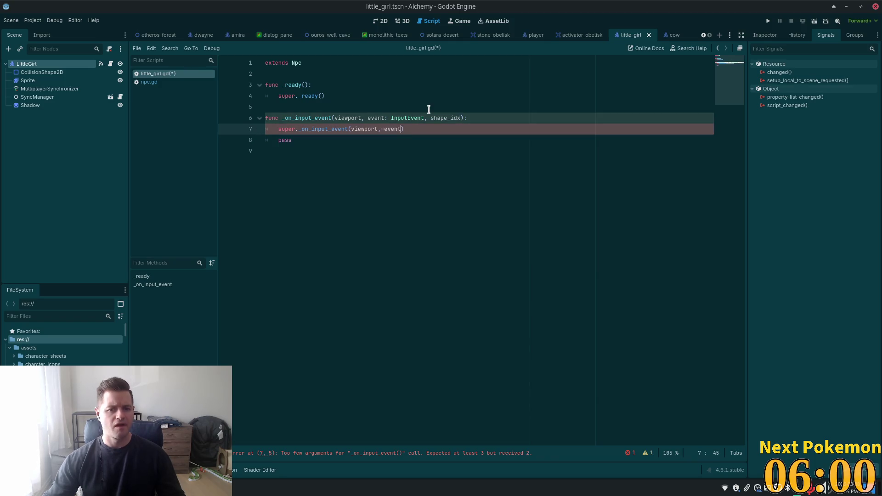
text(, shape_idx)
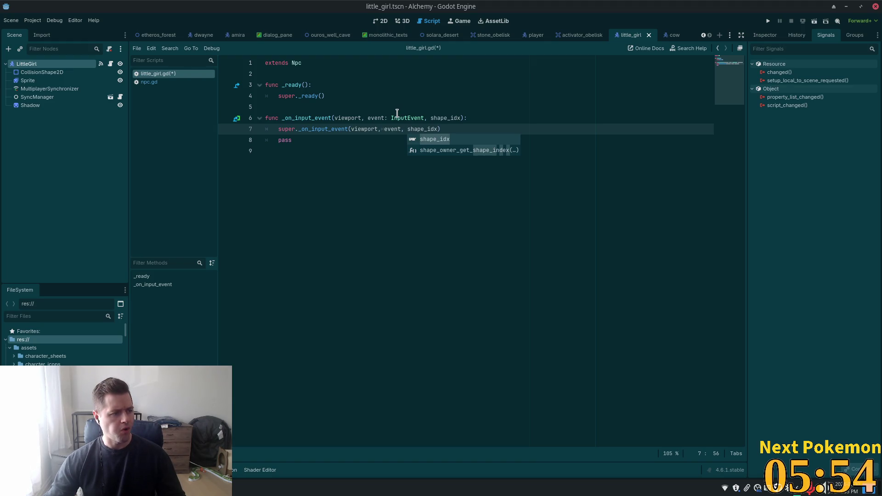
mouse_move(397, 113)
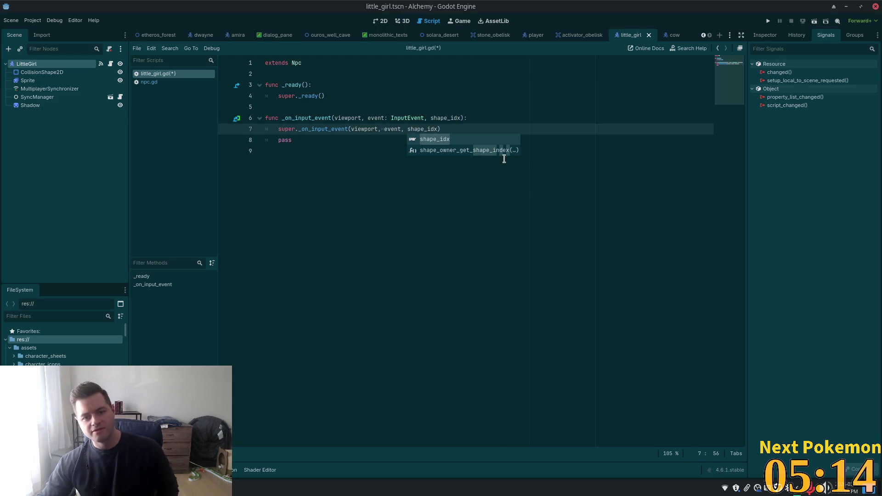
Step: Close the super._on_input_event(viewport, event, shape_idx) call with its closing parenthesis
text())
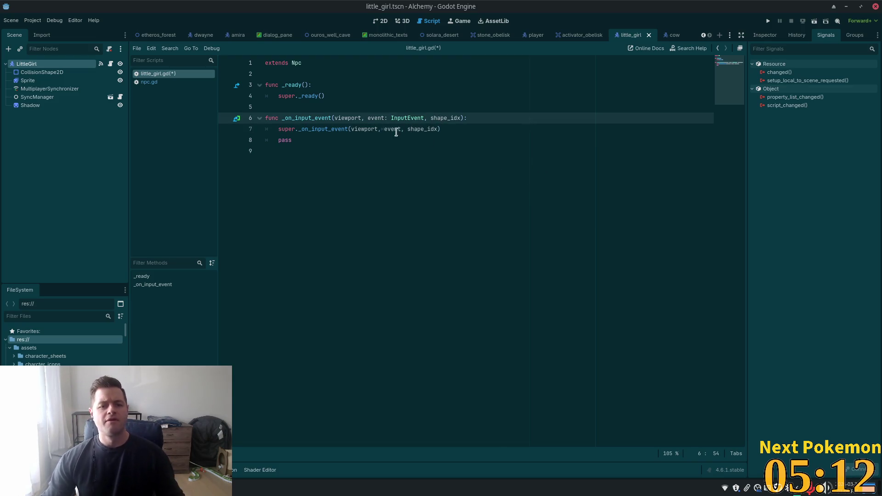
click(423, 144)
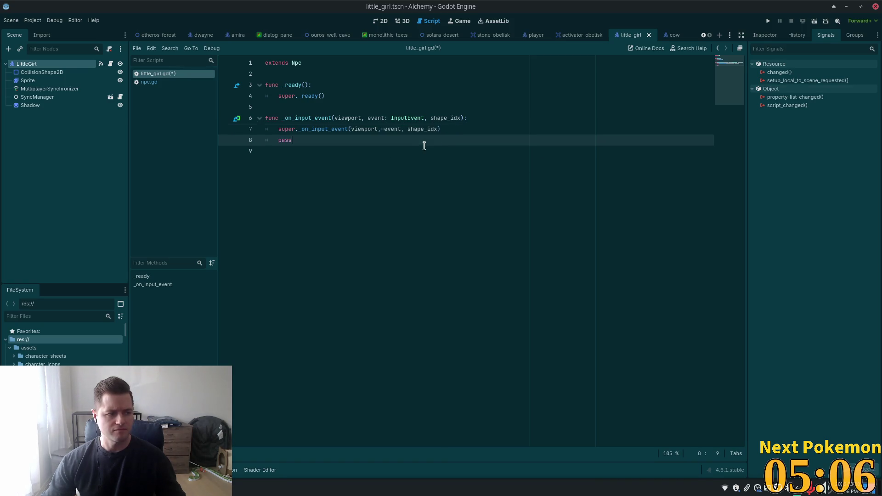
Step: Switch to the parent npc.gd and scroll down to move_to and _physics_process
double_click(297, 63)
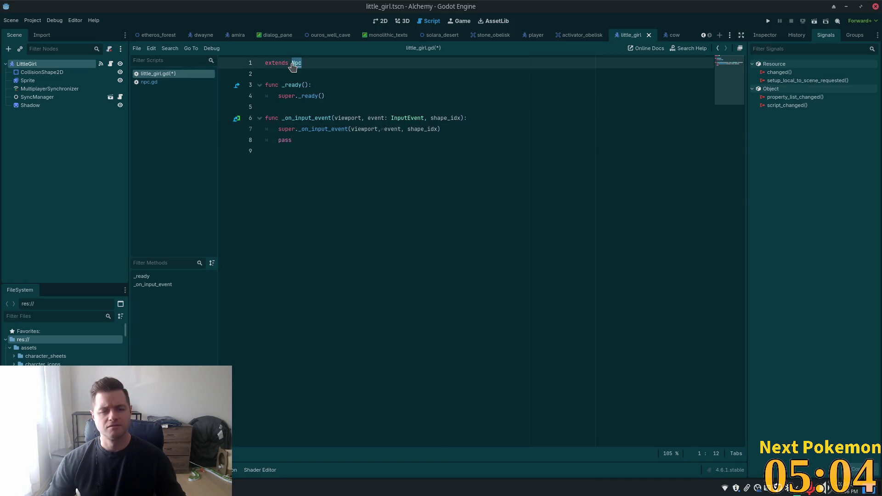
ctrl+click(294, 64)
drag(718, 288, 717, 105)
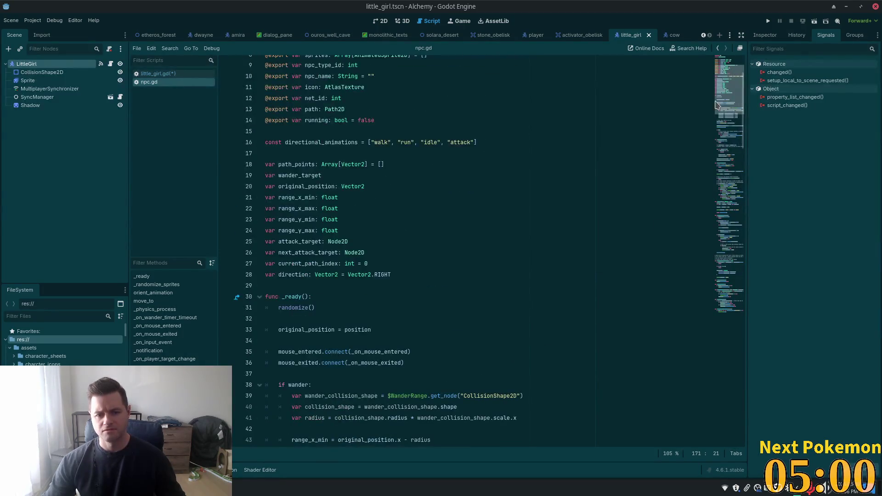
scroll(524, 259, down, 5)
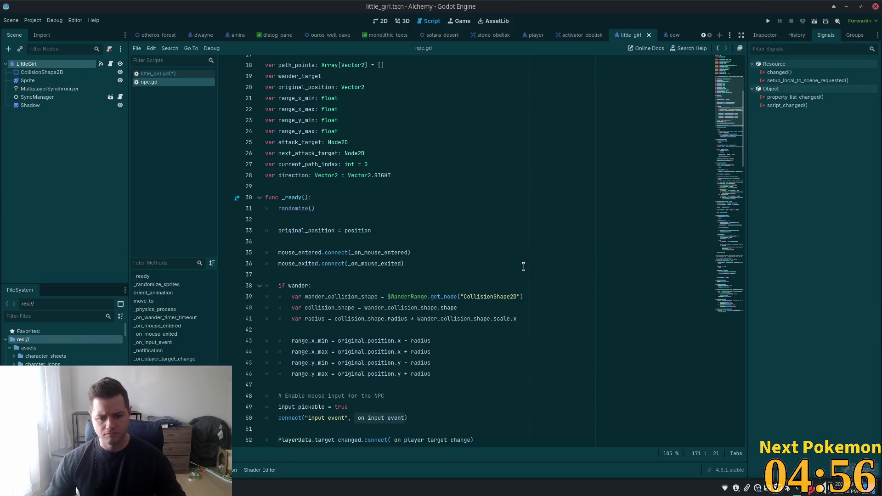
scroll(523, 275, down, 4)
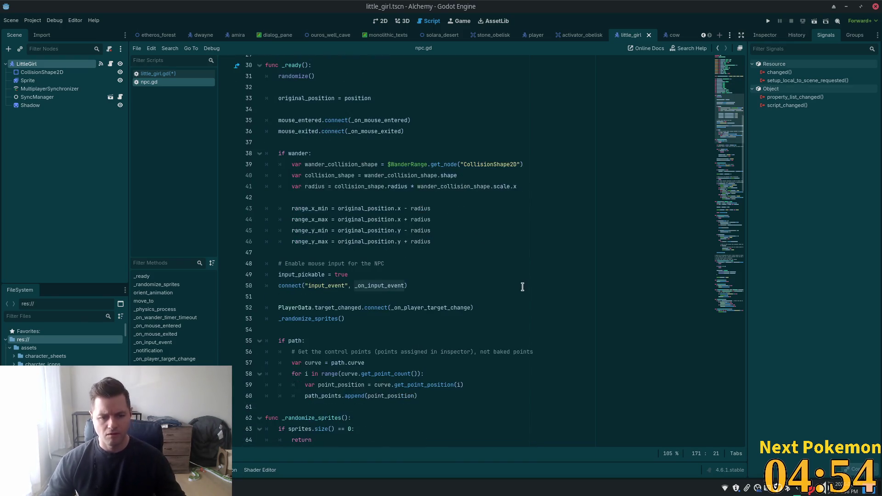
scroll(523, 287, down, 5)
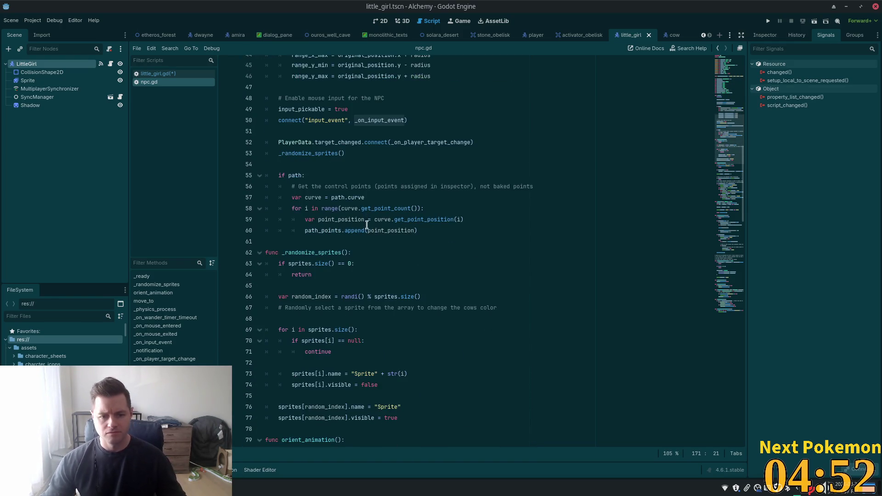
scroll(391, 225, down, 7)
scroll(416, 234, down, 16)
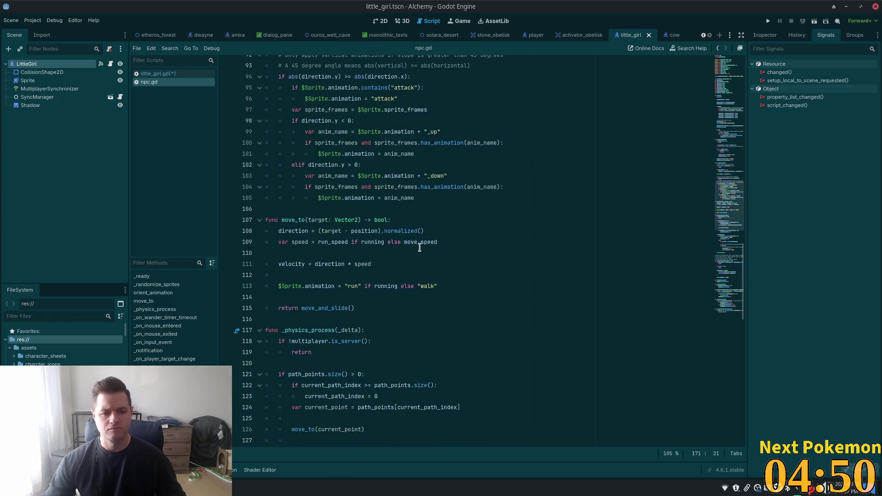
Step: Delete the existing _physics_process function and its leftover blank lines from npc.gd
mouse_move(266, 66)
mouse_down()
mouse_move(289, 86)
mouse_move(373, 365)
mouse_up()
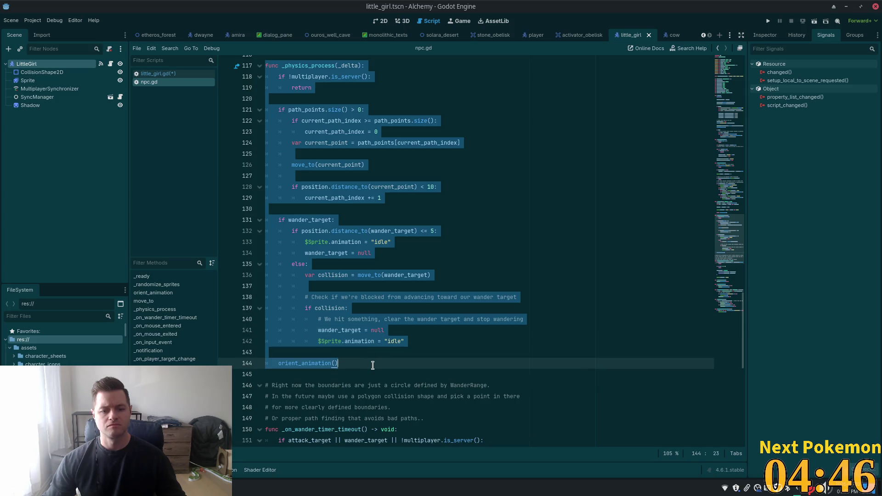
key(Delete)
scroll(418, 239, up, 2)
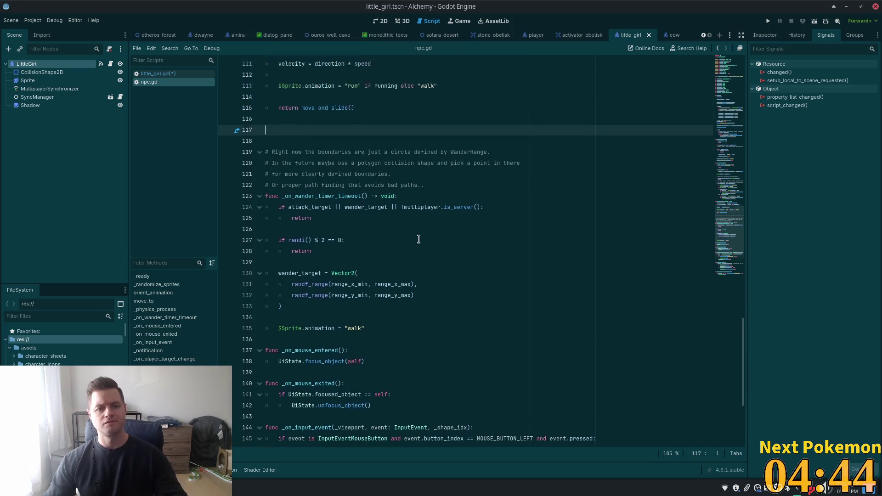
key(BackSpace)
key(BackSpace)
scroll(418, 239, up, 10)
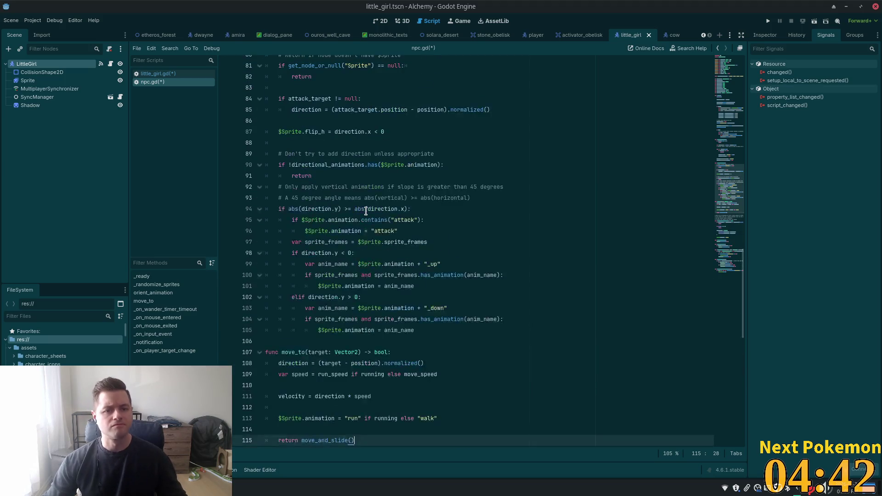
scroll(366, 211, up, 20)
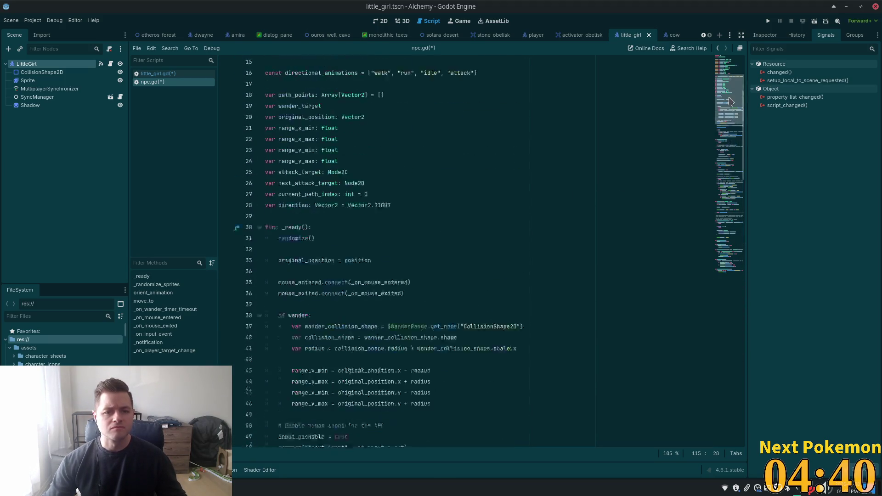
scroll(731, 101, down, 6)
Step: Paste the _physics_process function on a new line after _ready
click(410, 345)
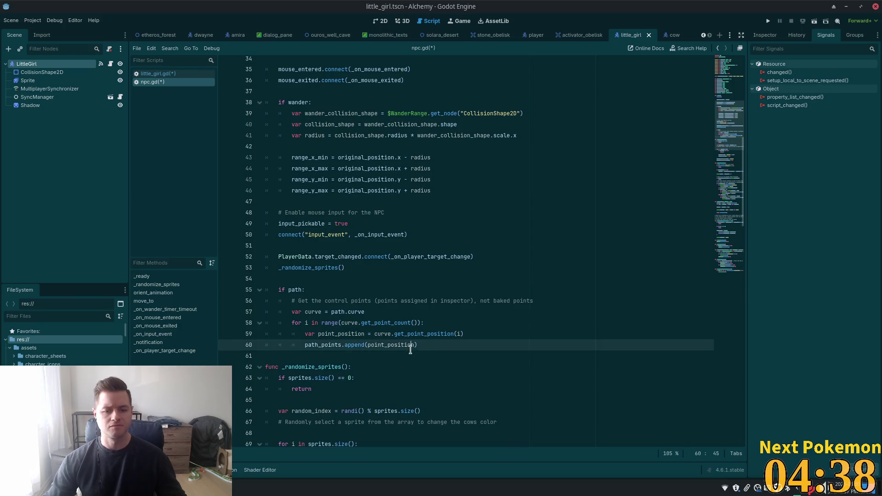
key(Return)
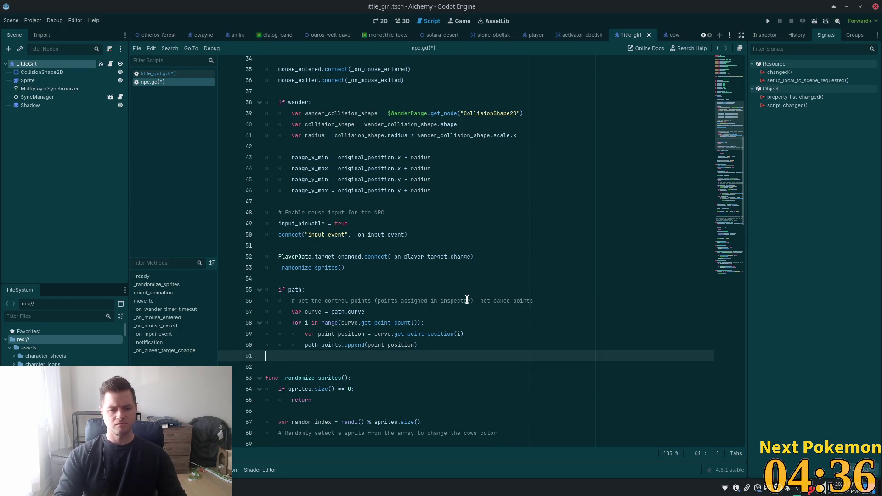
key(ctrl+v)
click(393, 264)
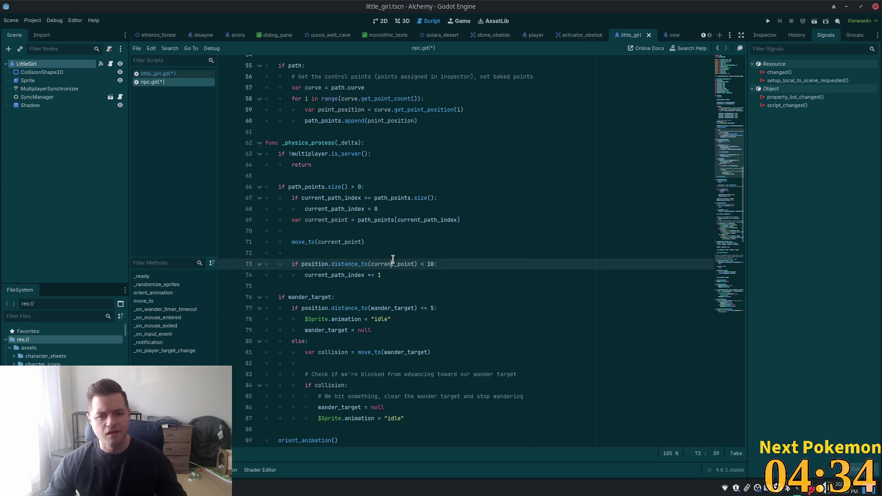
scroll(368, 255, down, 3)
click(345, 253)
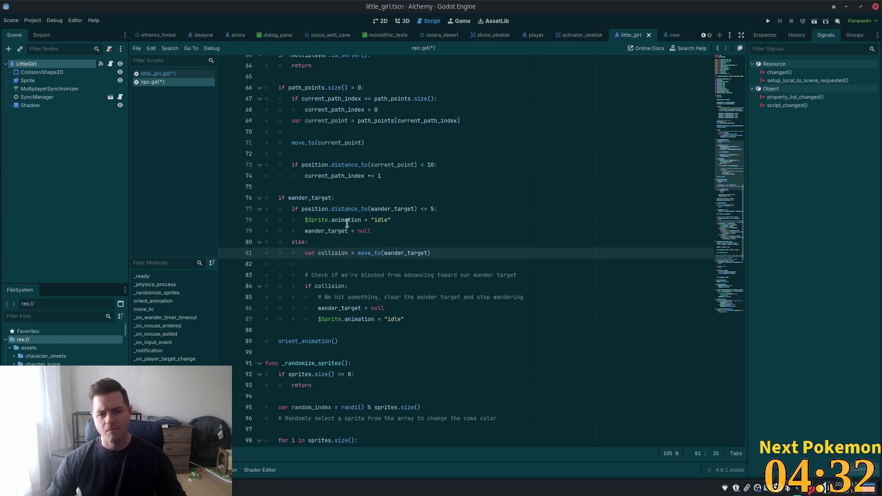
click(343, 134)
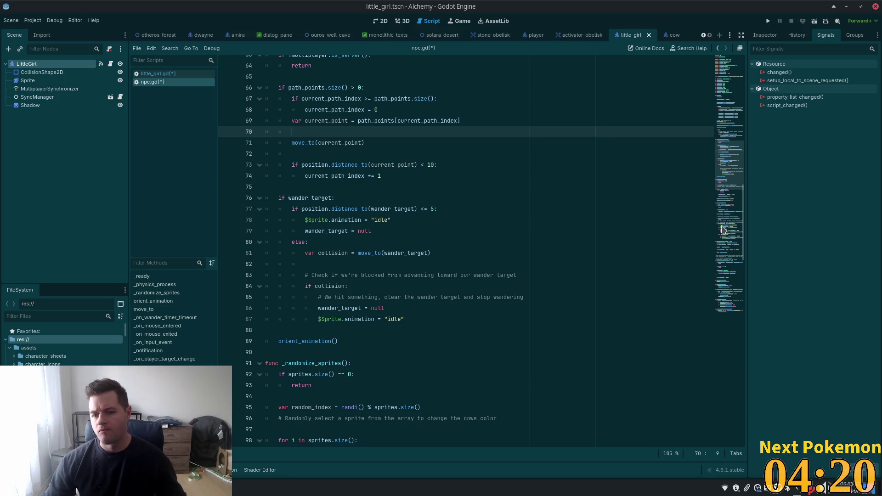
Step: Add a 'var pause_movement' line after the direction declaration, correcting typos
drag(730, 170, 735, 114)
scroll(735, 114, up, 2)
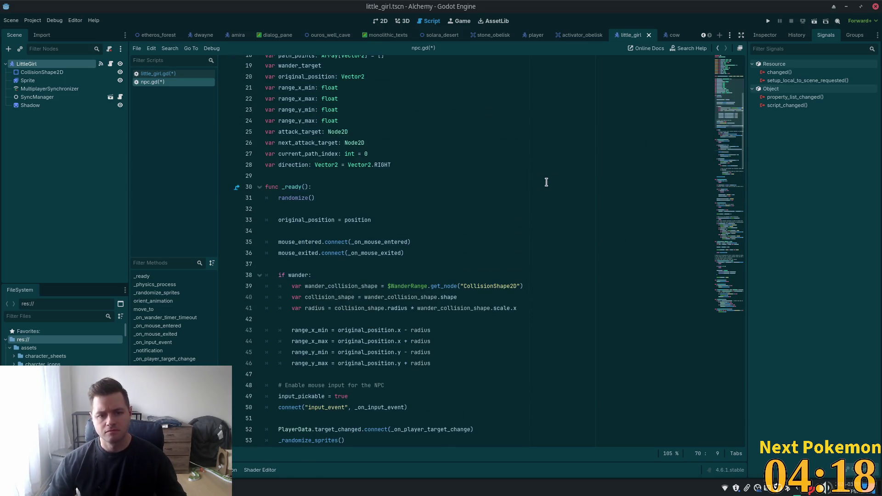
click(395, 164)
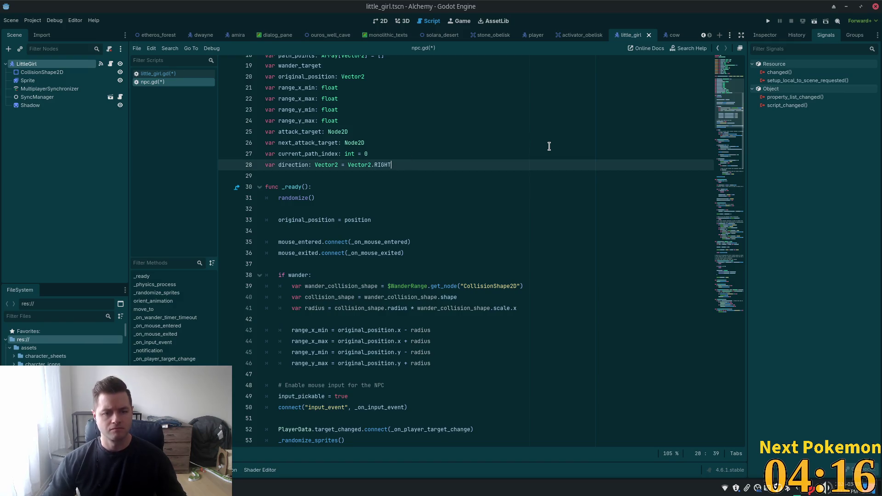
key(Return)
text(var pause_)
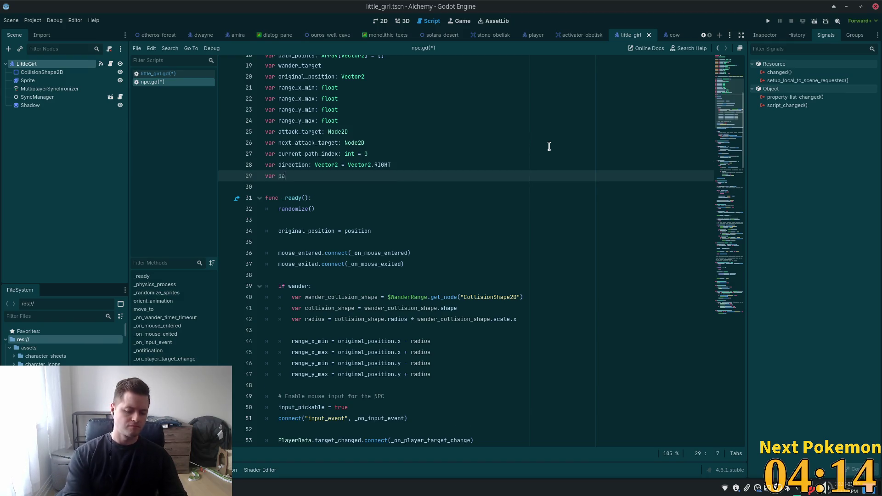
text(movemn)
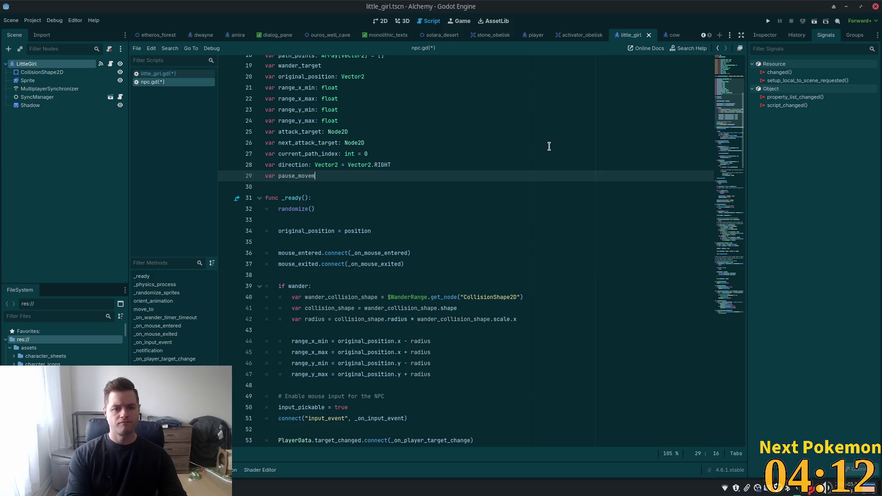
key(BackSpace)
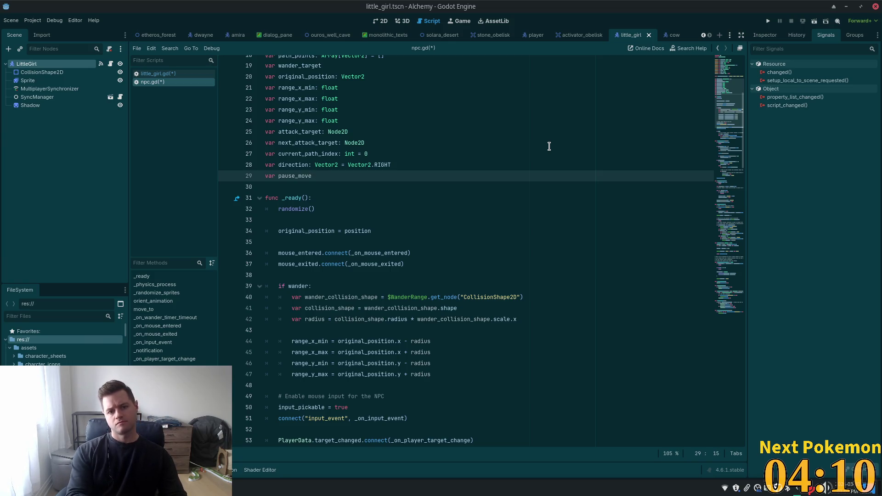
text(nt)
key(BackSpace)
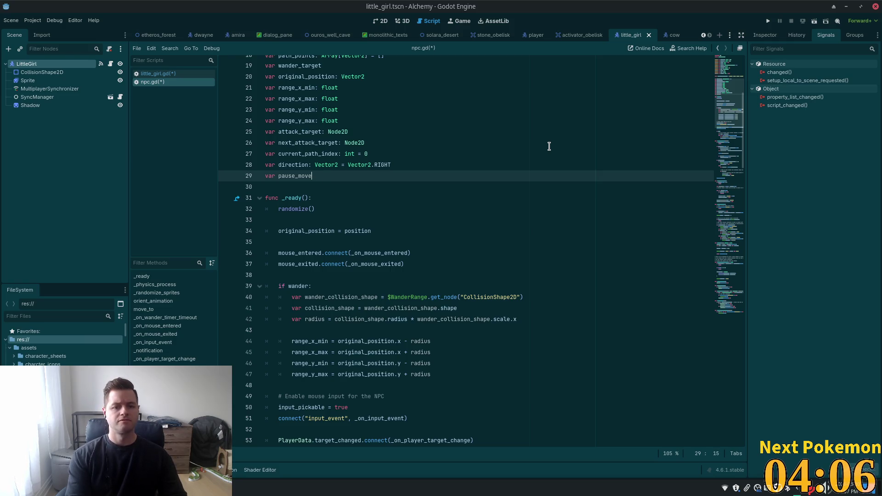
key(BackSpace)
text(men)
key(BackSpace)
key(BackSpace)
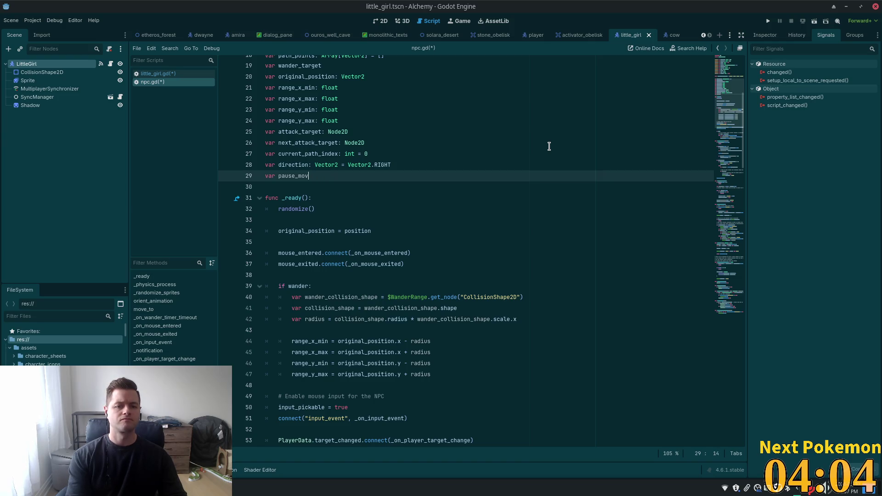
text(em)
key(BackSpace)
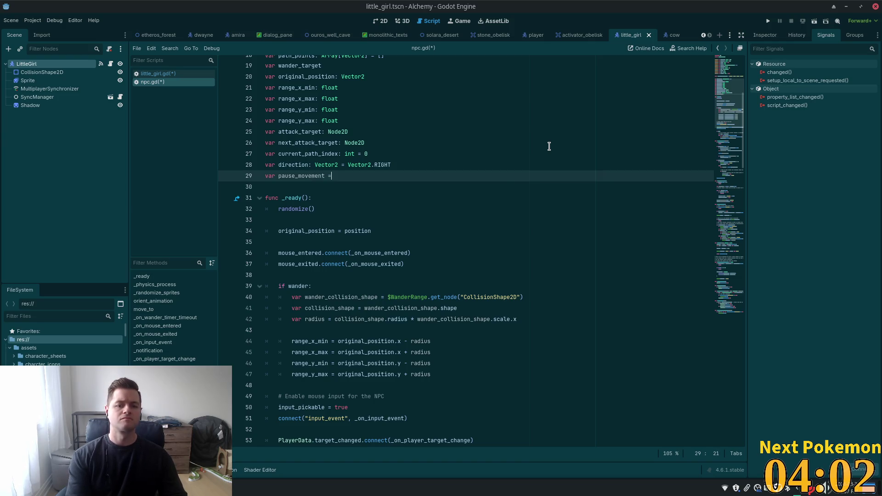
Step: Type pause_movement as bool defaulting to false and save the scripts
key(BackSpace)
key(BackSpace)
text(:)
key(Escape)
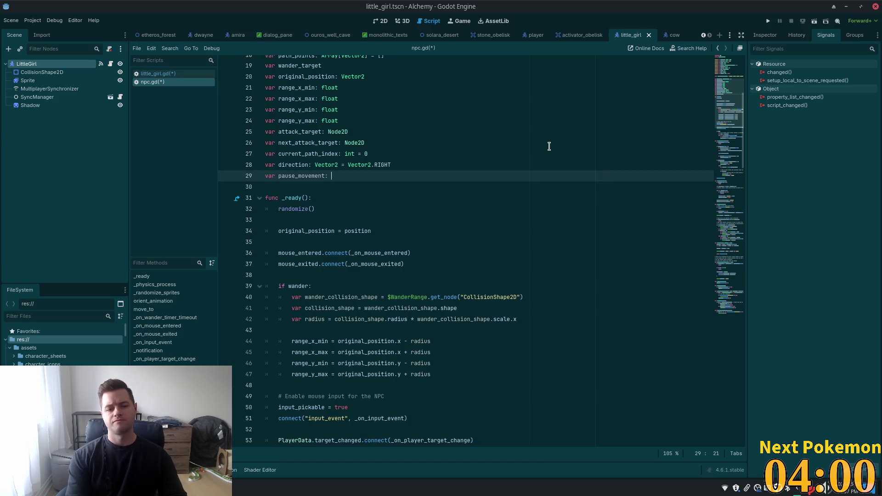
text(bool = false)
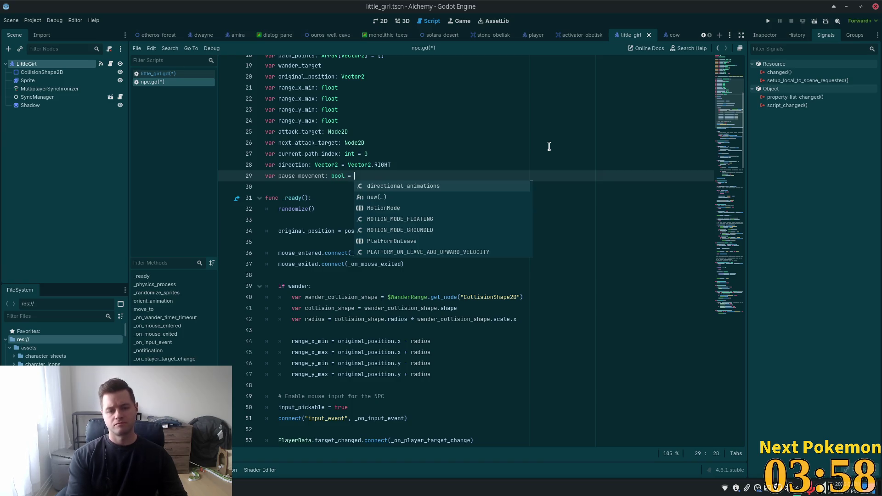
key(Escape)
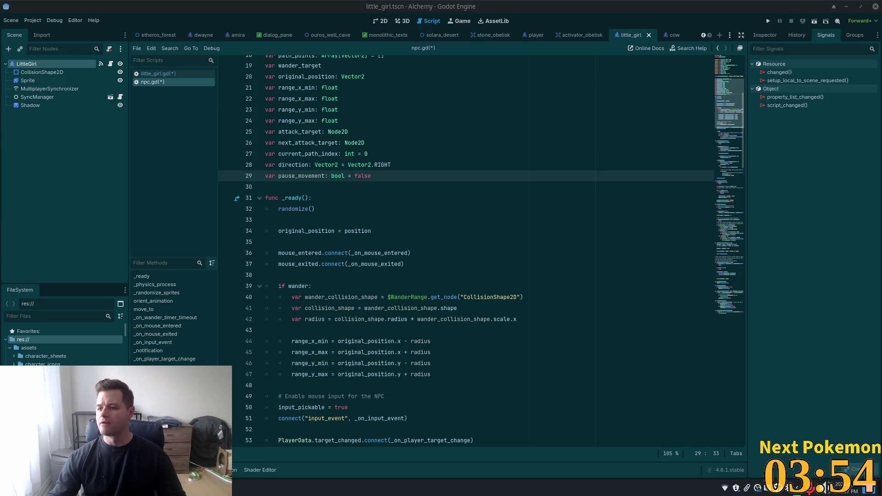
click(361, 165)
key(Down)
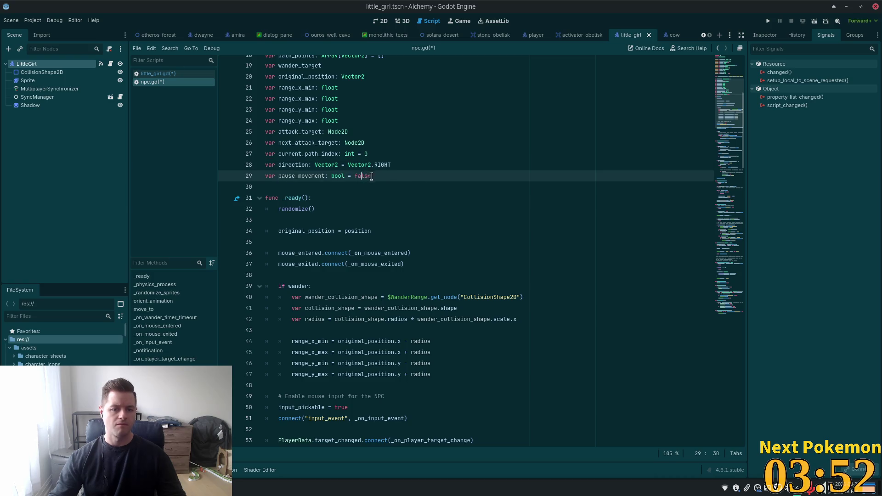
click(372, 175)
key(ctrl+s)
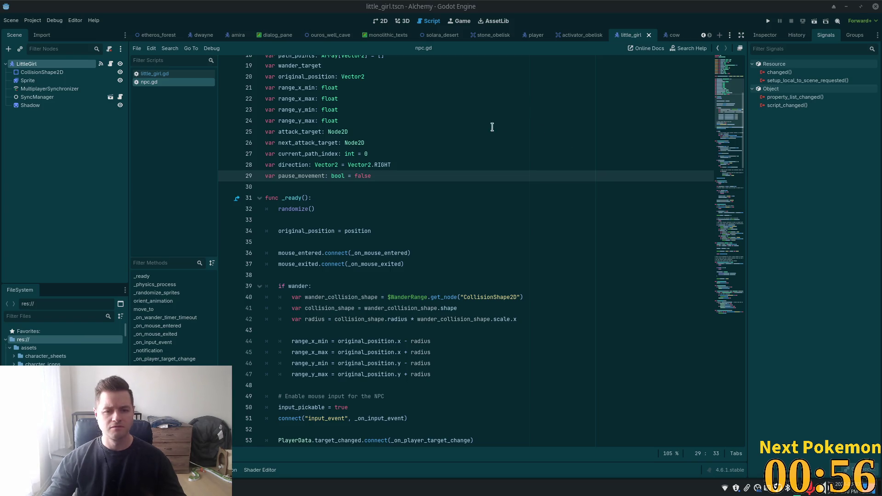
Step: Change line 64 to 'if !multiplayer.is_server() or pause_movement:', save, and go to little_girl.gd
scroll(417, 183, down, 1)
scroll(416, 187, down, 15)
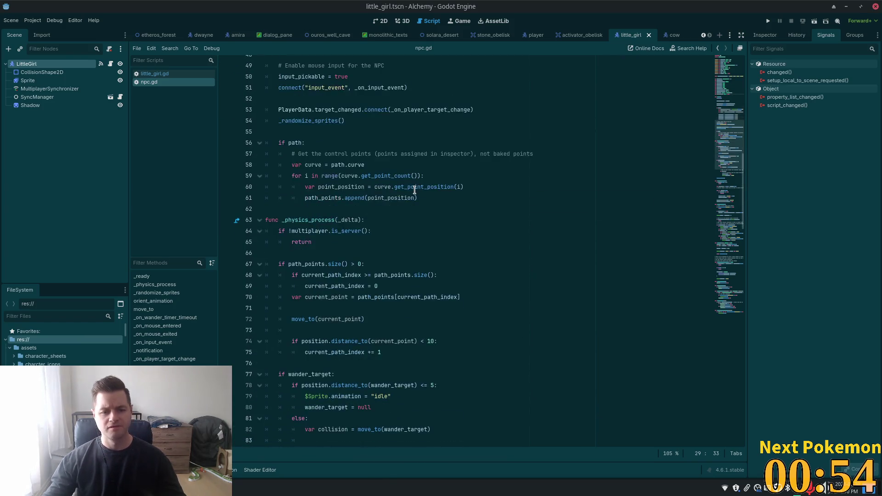
scroll(390, 190, up, 2)
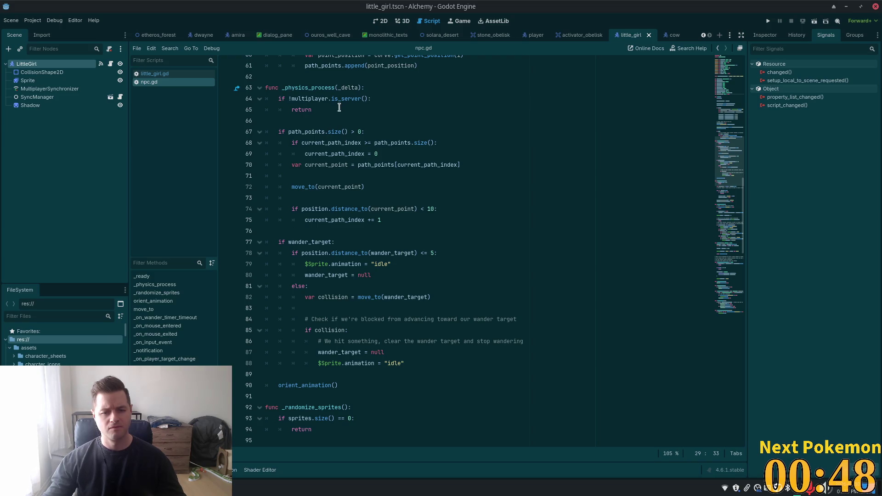
click(370, 99)
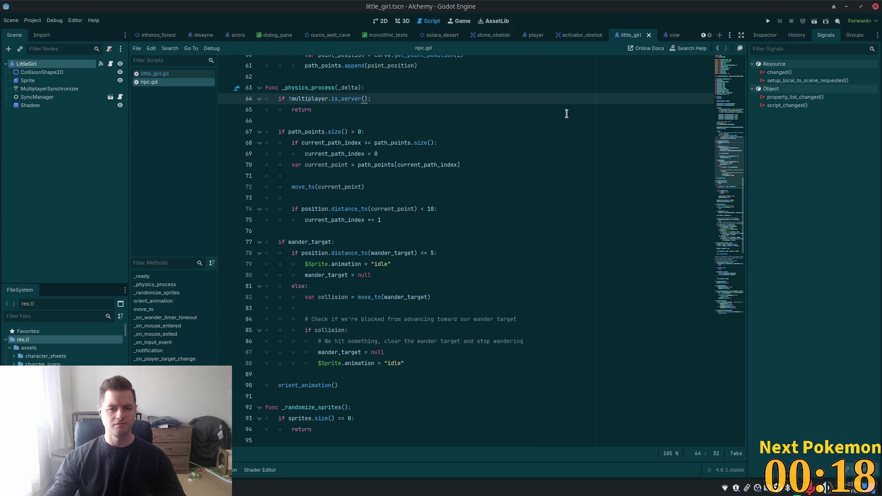
text(r)
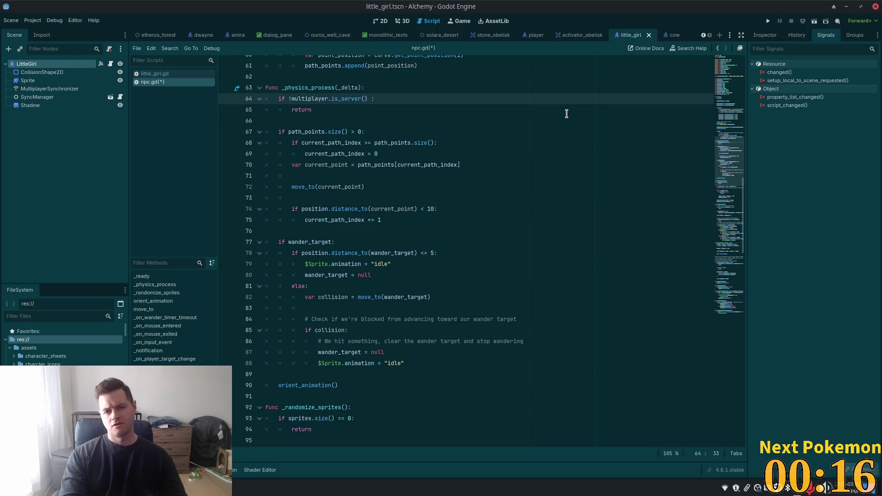
key(BackSpace)
text(or pa)
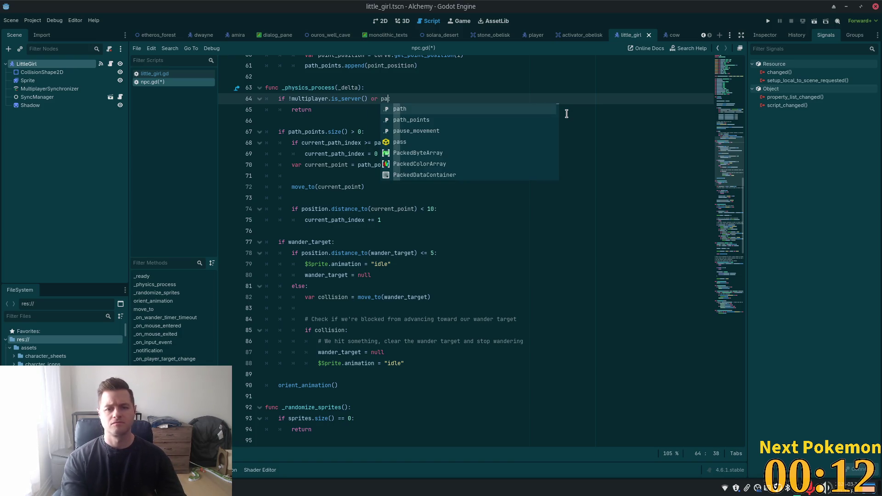
key(Down)
key(Down)
key(Return)
text(:)
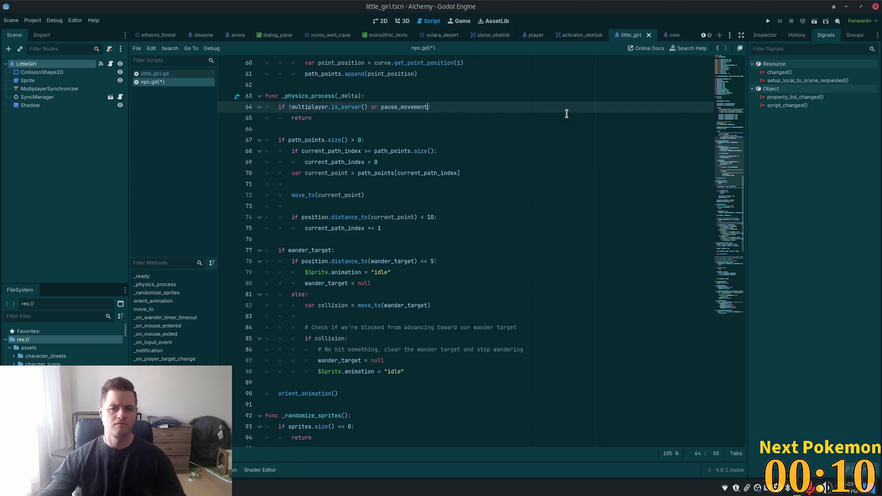
key(ctrl+s)
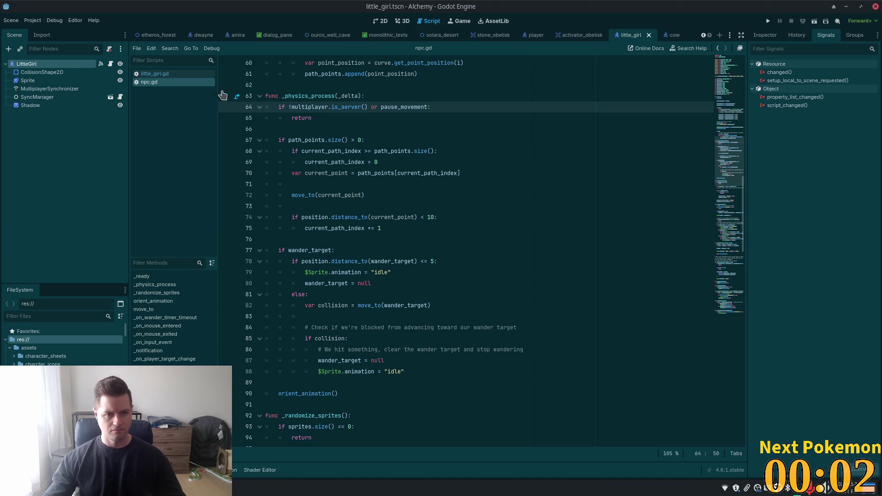
click(155, 74)
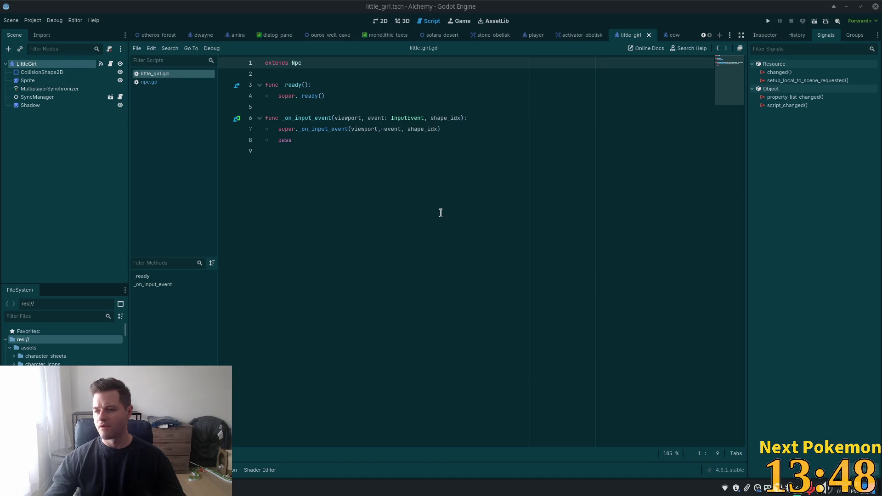
Step: Add 'pause_movement = true' after the super call in little_girl.gd, save, and open Quick Open
click(315, 184)
click(348, 130)
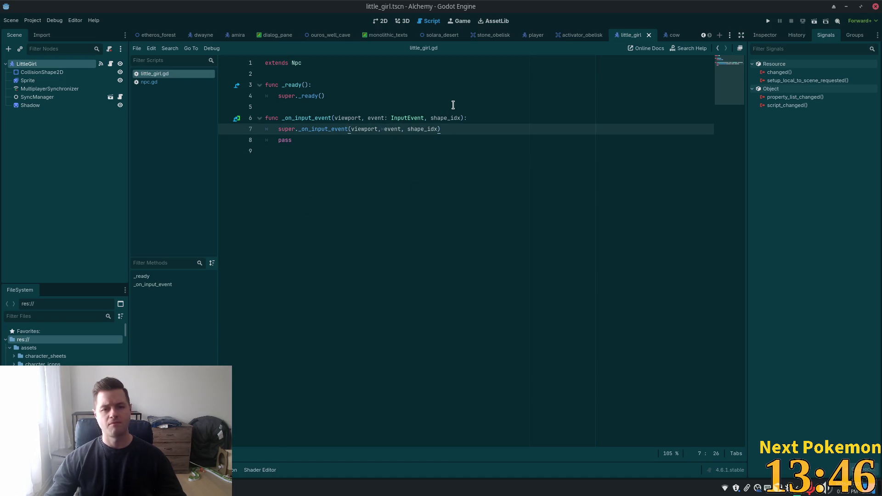
click(492, 122)
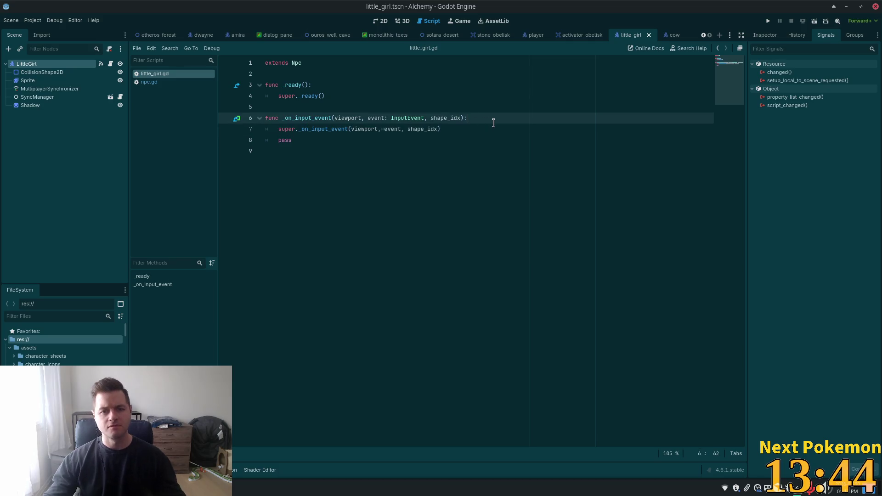
key(Down)
key(Return)
key(Return)
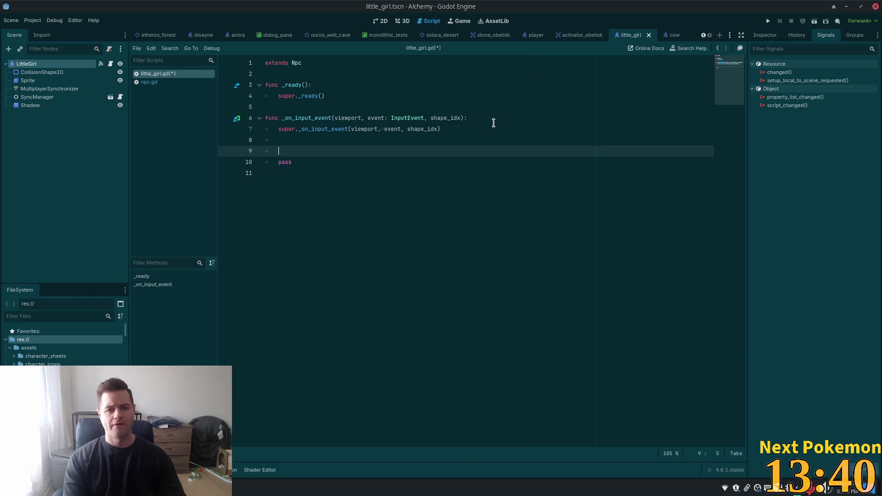
text(pause_mov)
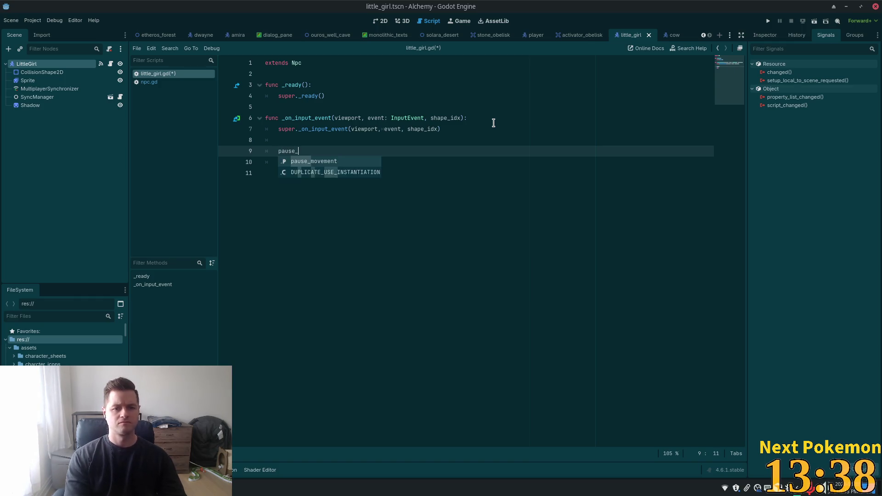
key(Return)
text(= true)
key(ctrl+s)
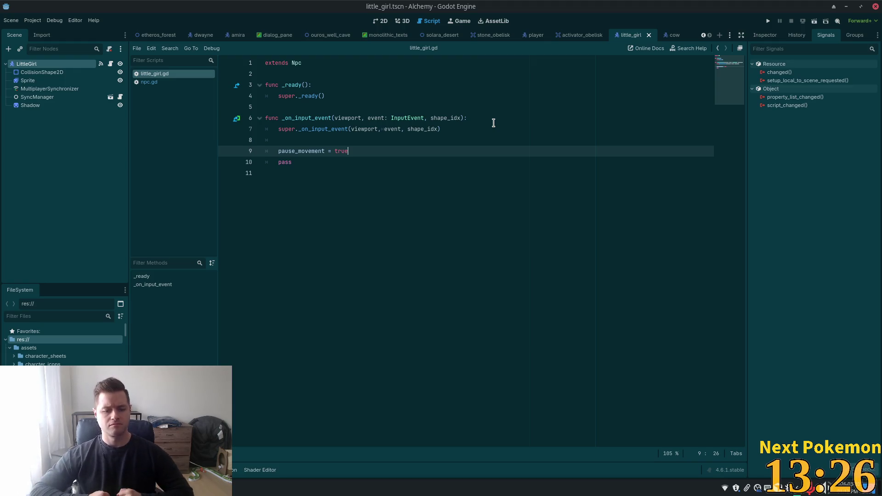
key(alt+shift+o)
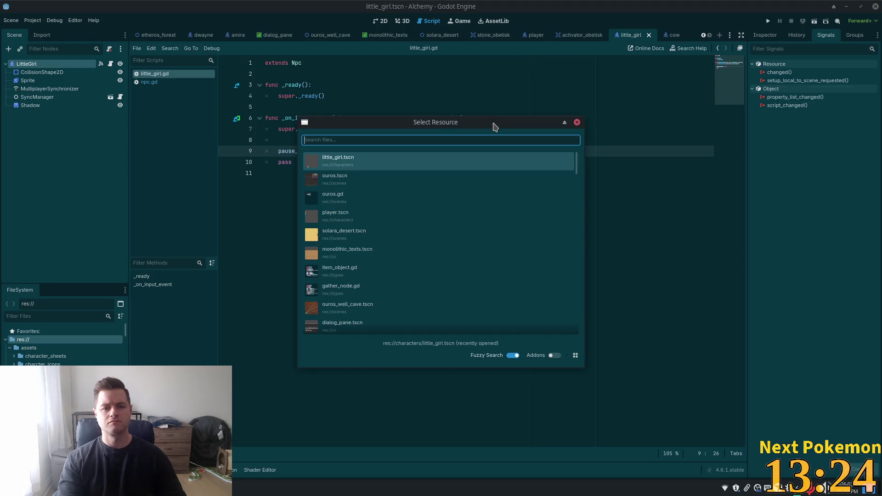
Step: Open ui_state.gd from the quick search and scroll through its signals
text(i)
key(BackSpace)
text(ui_stage)
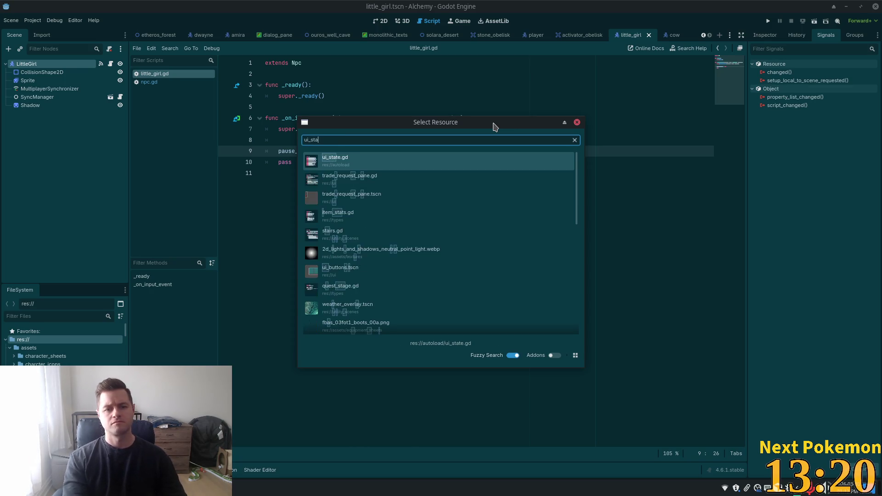
key(Return)
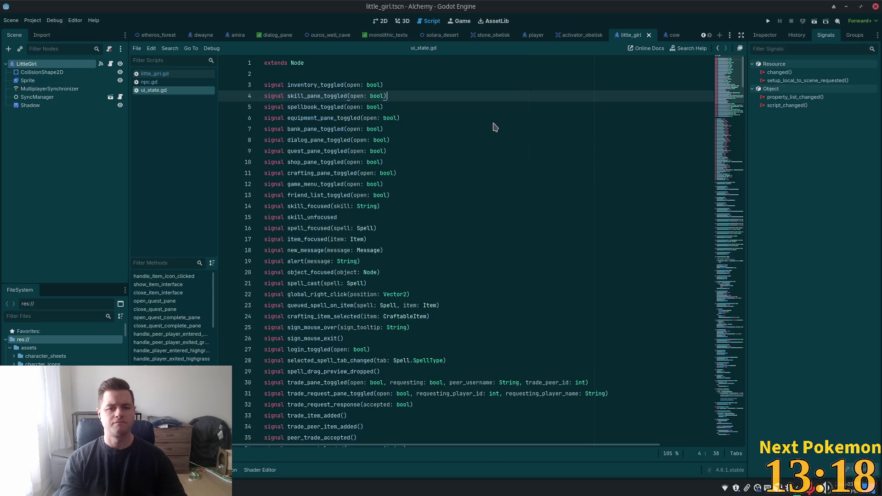
scroll(722, 79, down, 5)
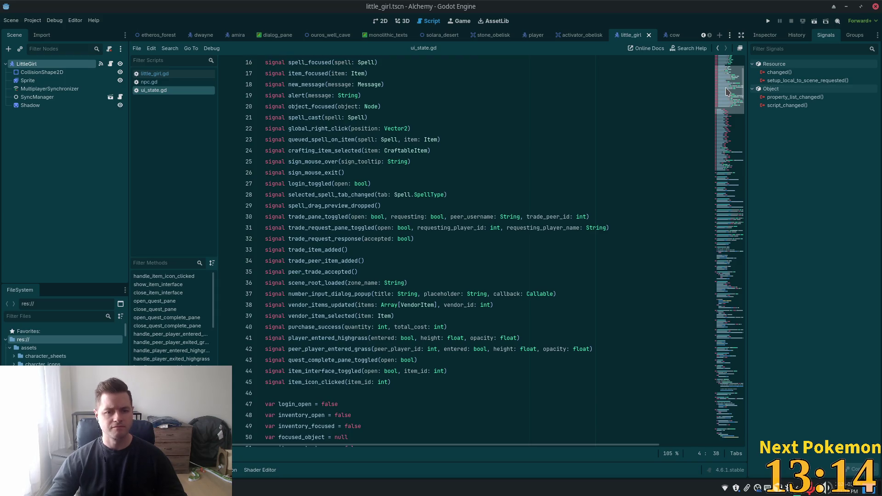
scroll(725, 94, down, 4)
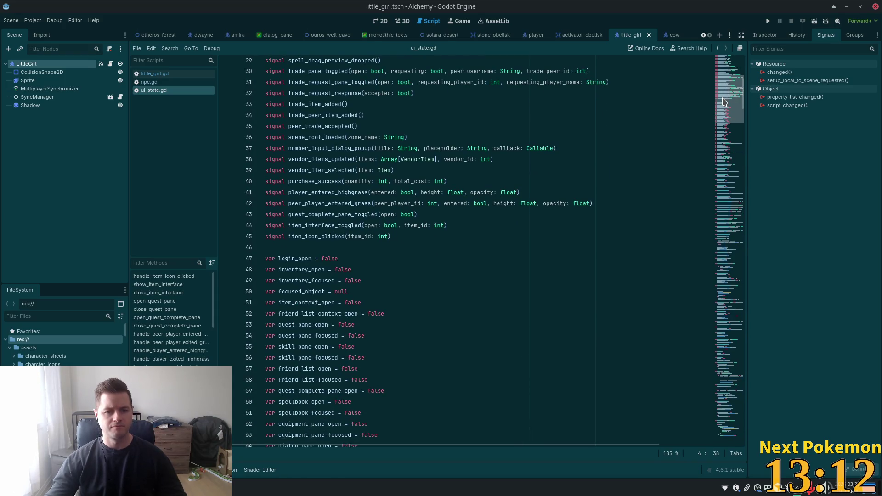
scroll(519, 138, up, 9)
click(519, 78)
Step: Search ui_state.gd for 'target' and then 'selec'
key(ctrl+f)
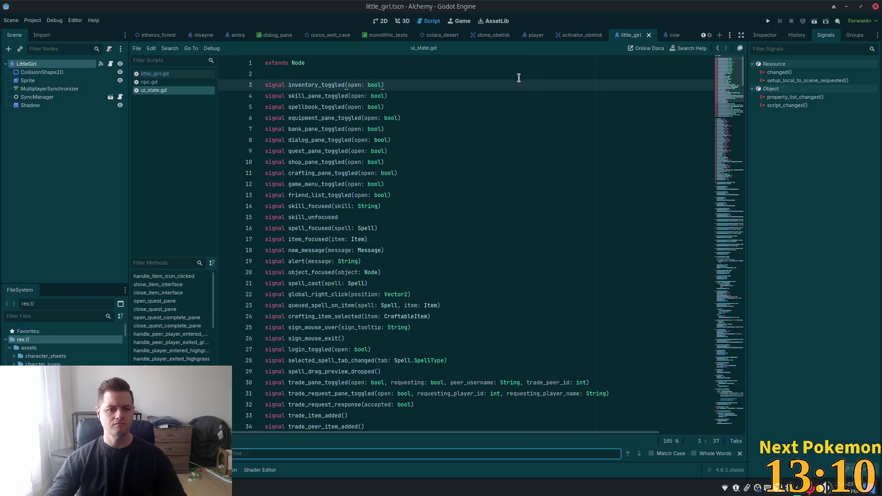
text(target)
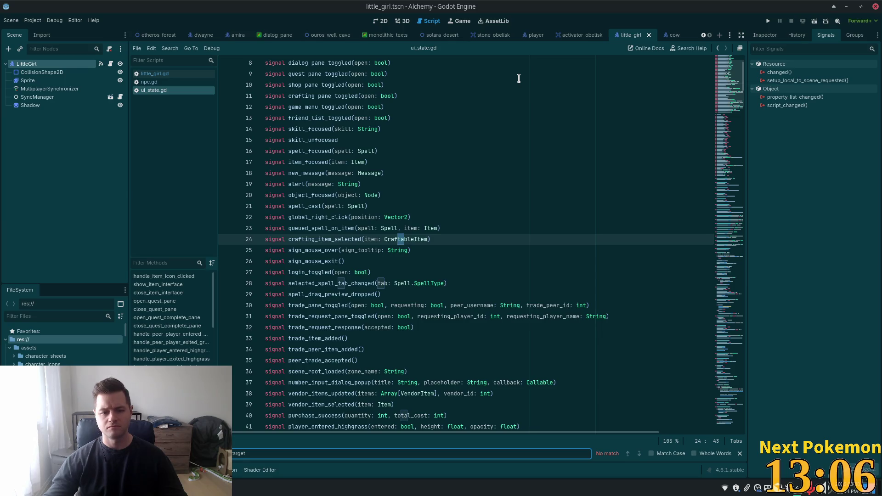
scroll(499, 135, down, 6)
click(498, 151)
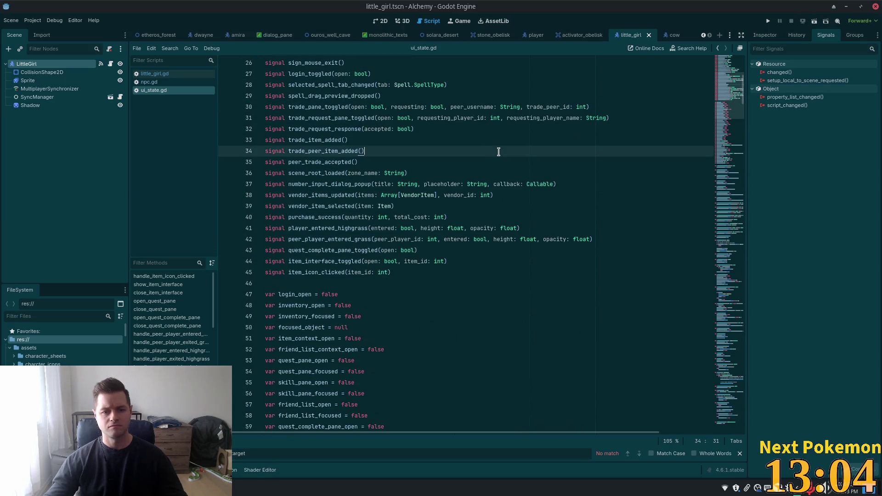
key(ctrl+f)
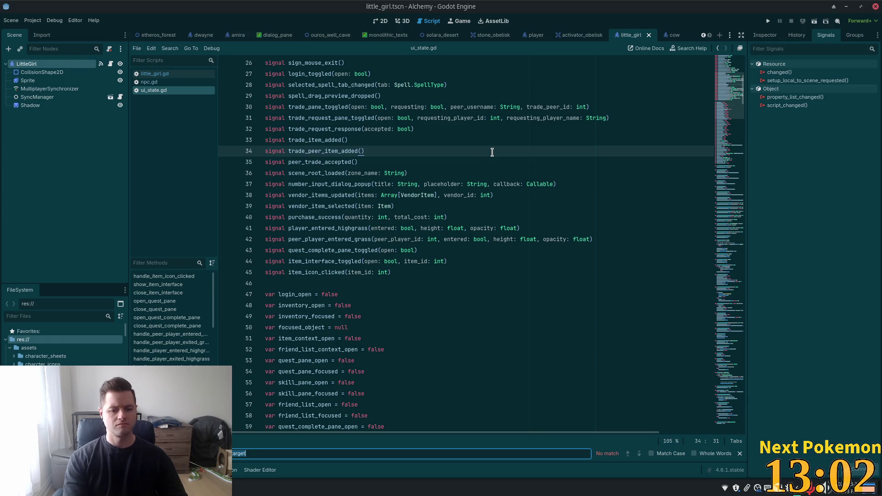
text(sle)
key(BackSpace)
key(BackSpace)
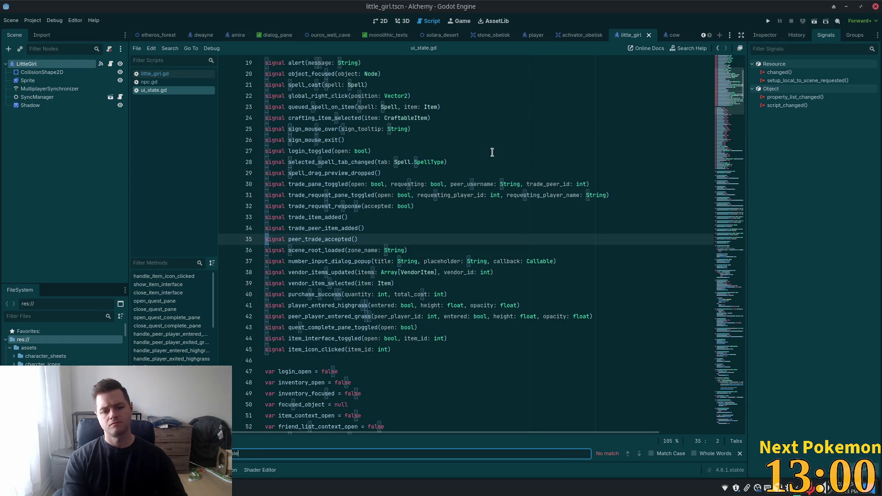
text(elec)
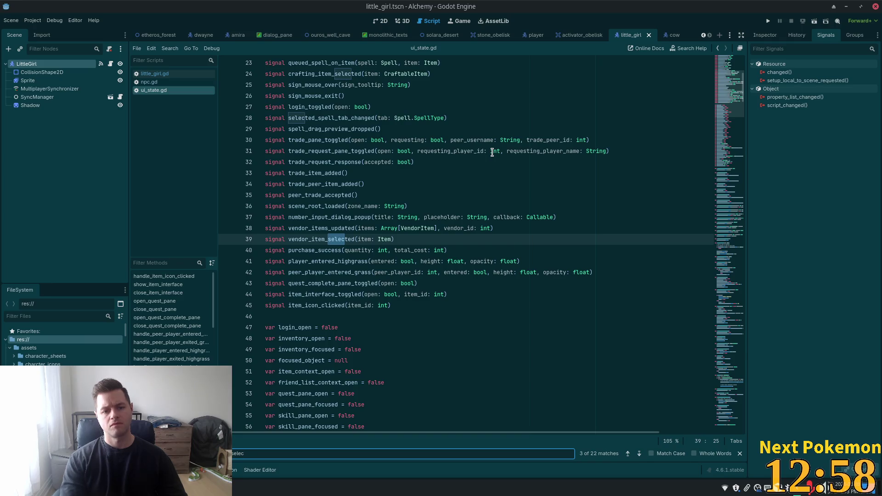
key(Return)
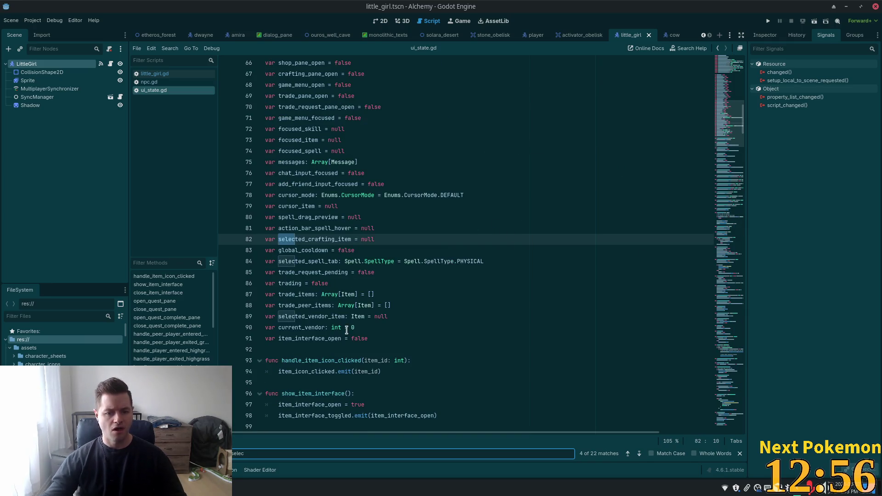
scroll(517, 255, down, 3)
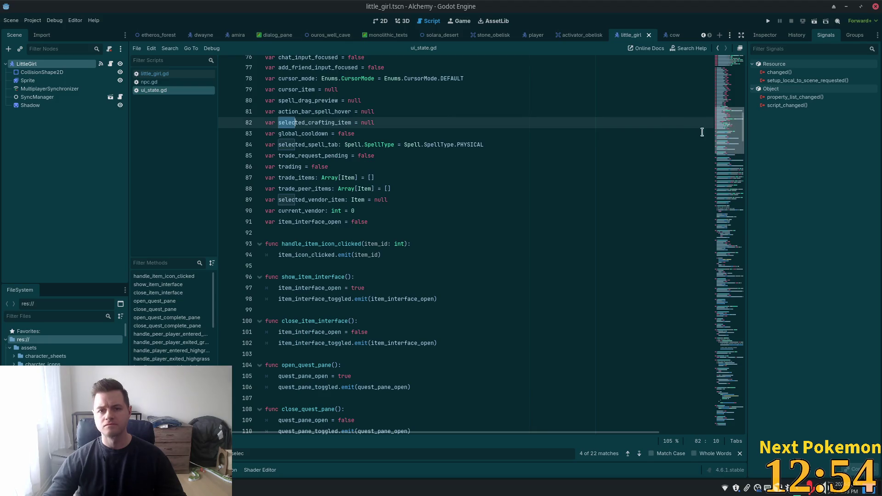
Step: Return to npc.gd and start a resource search for 'on_input'
click(149, 82)
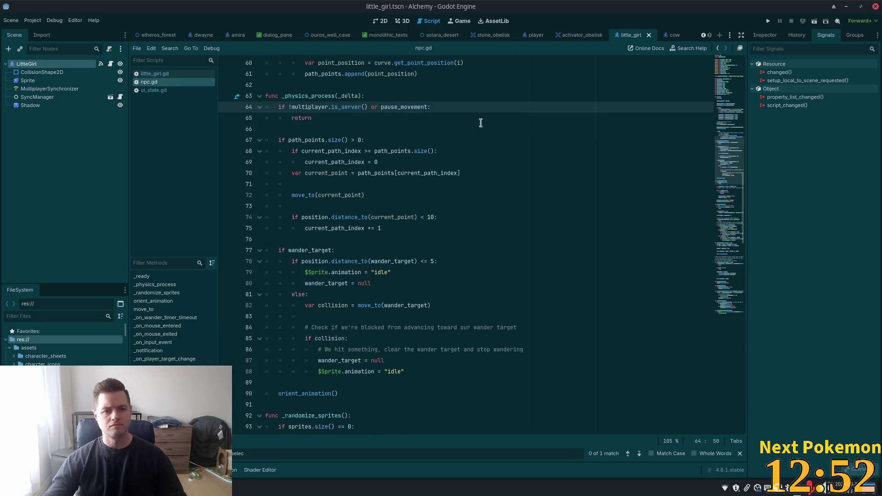
scroll(600, 244, down, 12)
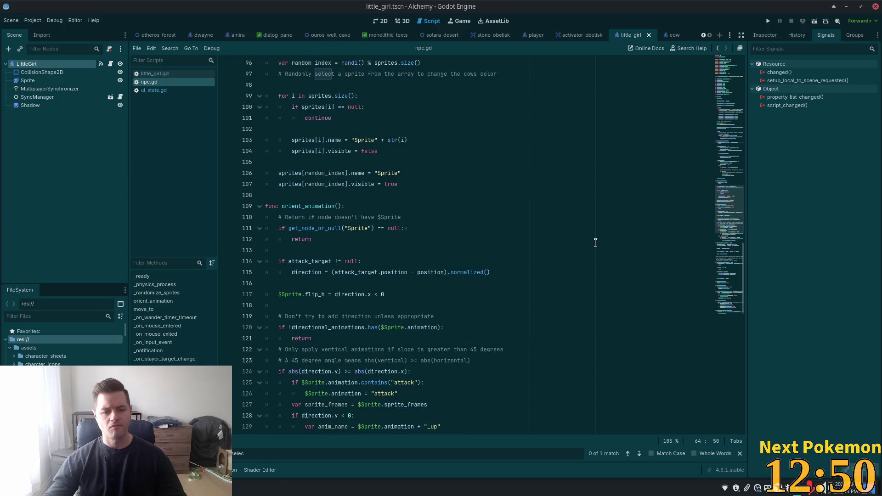
click(596, 218)
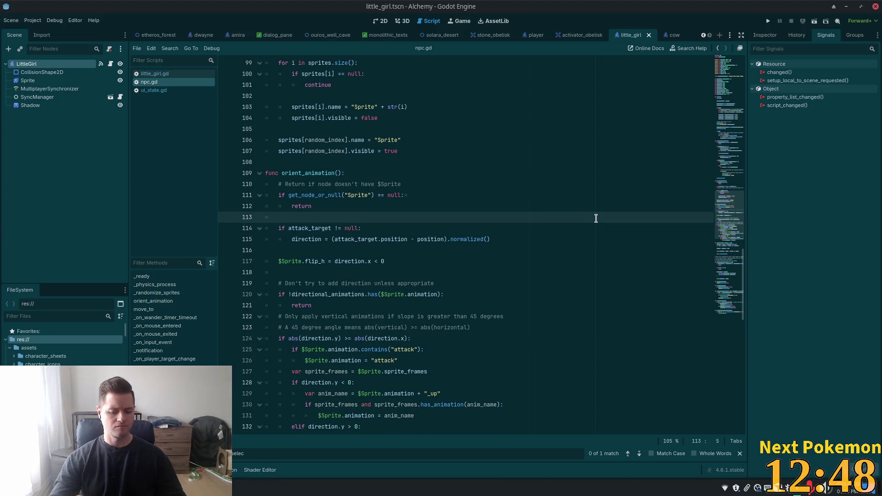
key(shift+alt+o)
text(on_input)
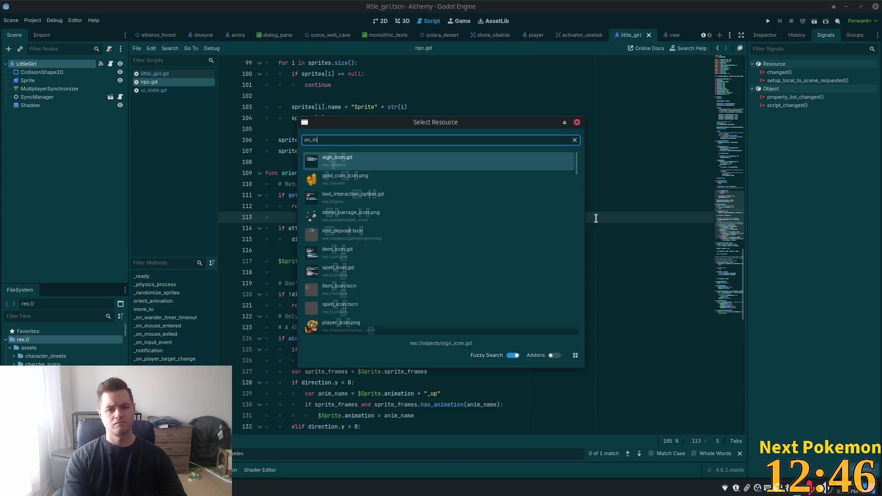
Step: Find the on_input handler in npc.gd with an in-file search
key(Escape)
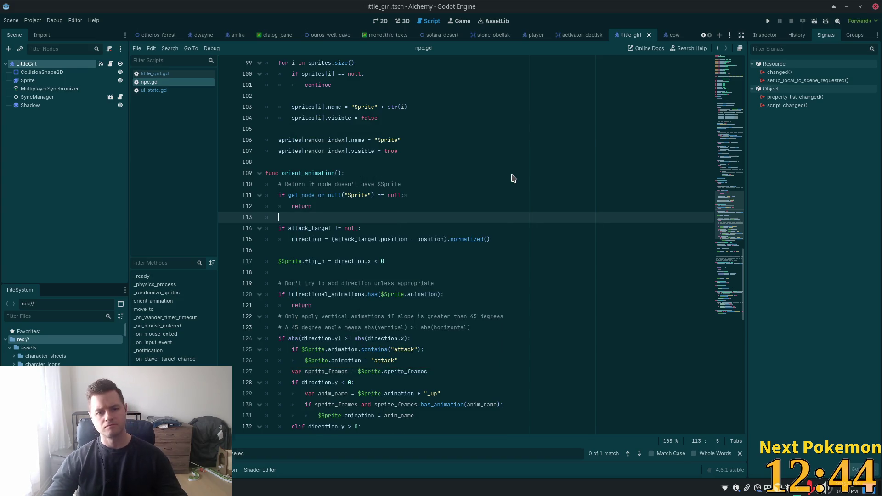
key(Escape)
click(512, 173)
key(ctrl+f)
text(on)
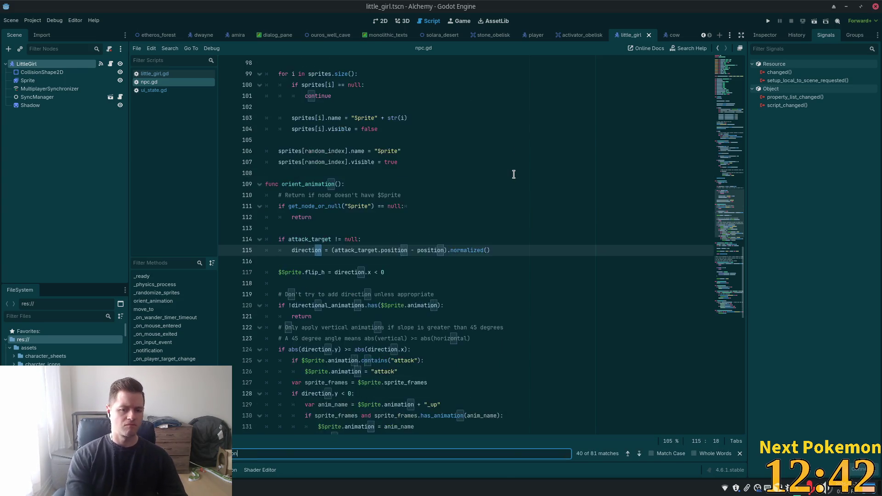
text(_input)
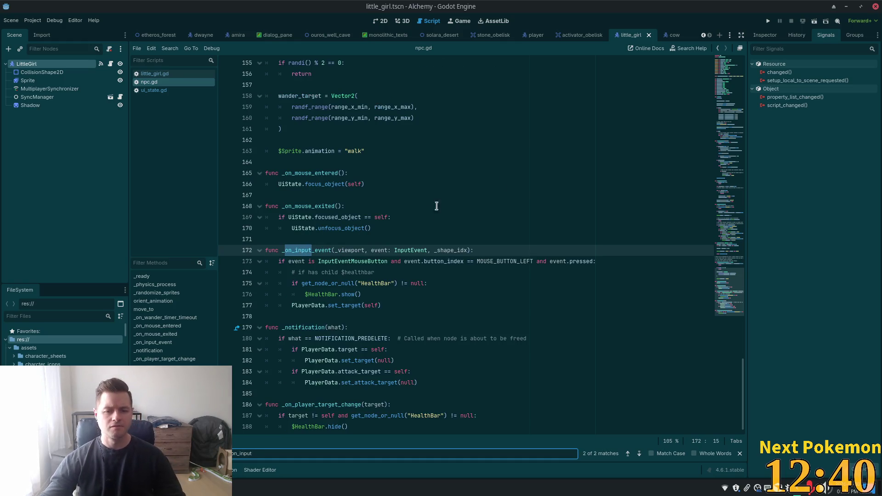
scroll(389, 256, down, 2)
click(339, 273)
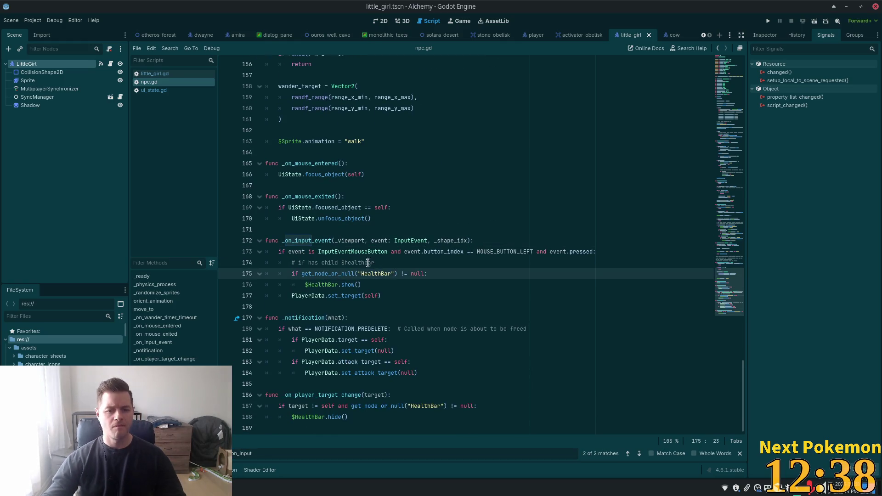
Step: Follow PlayerData.set_target into player_data.gd and locate the target_changed signal declaration
double_click(309, 295)
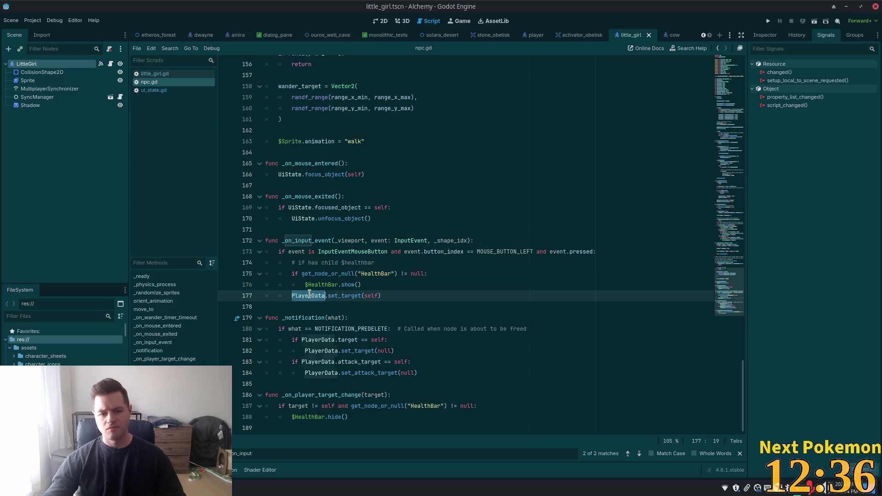
ctrl+click(344, 295)
scroll(340, 257, up, 3)
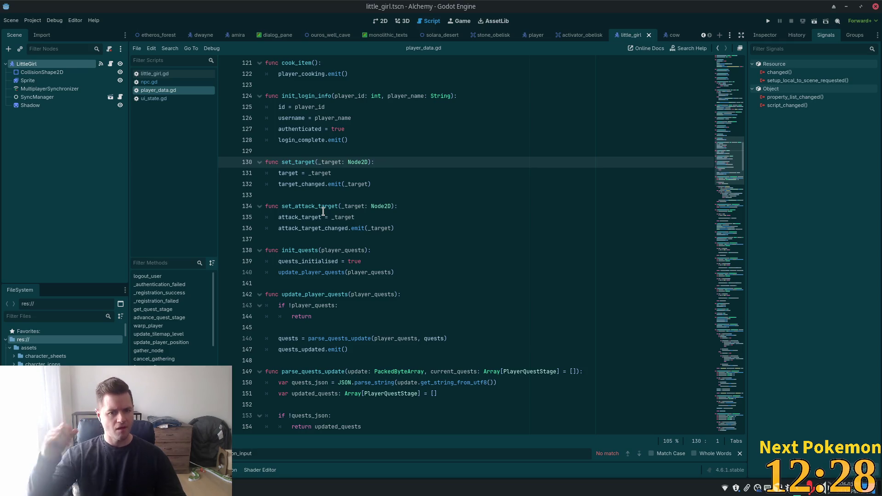
double_click(299, 184)
key(ctrl+c)
key(ctrl+f)
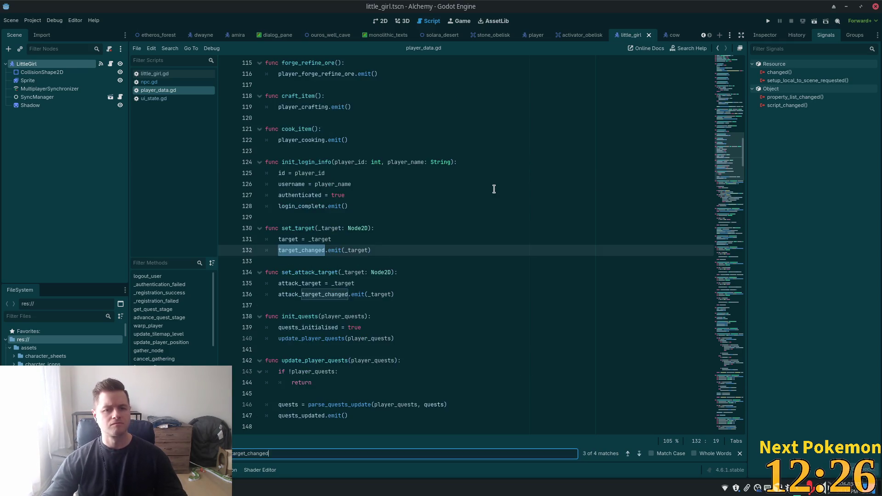
key(Return)
key(Return)
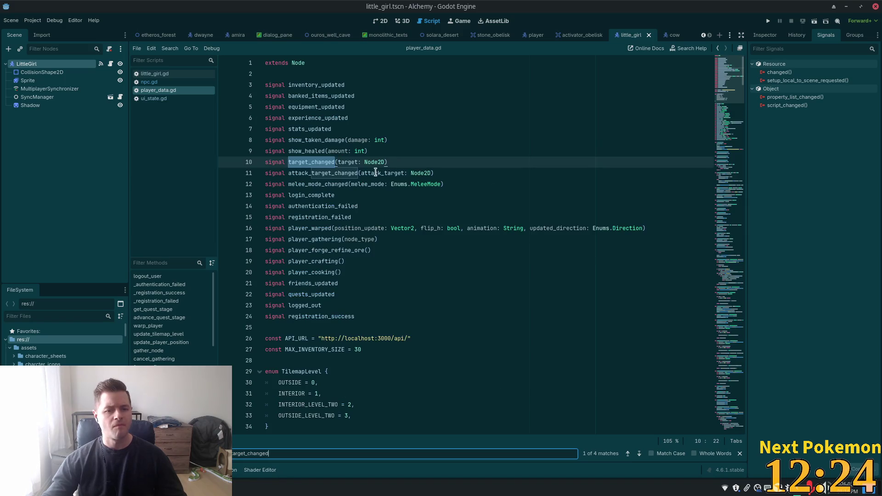
click(367, 153)
click(304, 166)
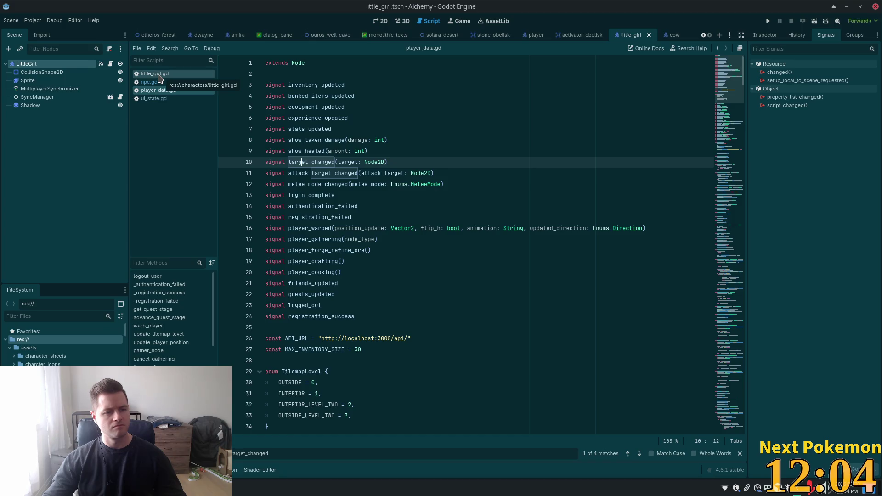
click(159, 76)
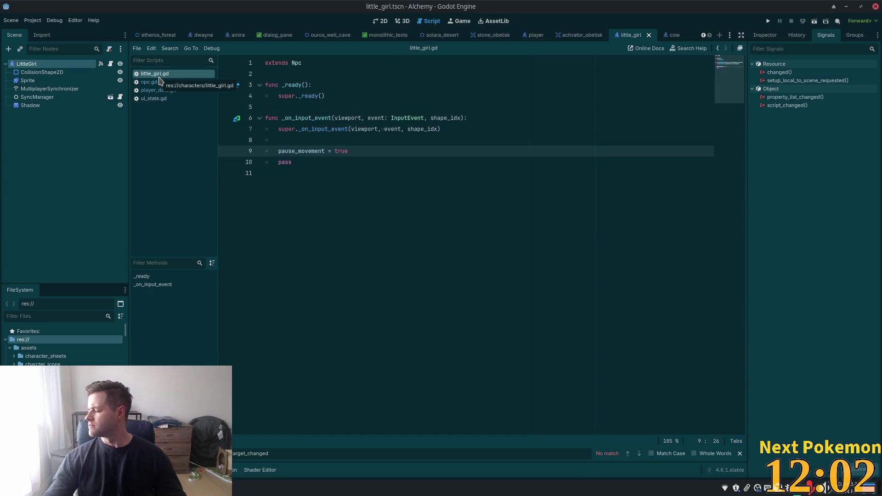
Step: Add a PlayerData.target_changed line under super._ready() in little_girl.gd's _ready function
click(349, 135)
click(404, 152)
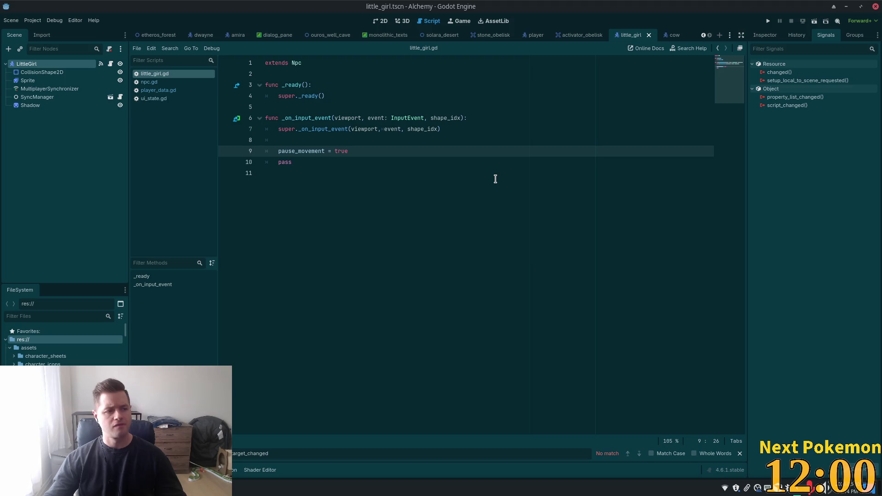
click(332, 97)
key(Return)
key(Return)
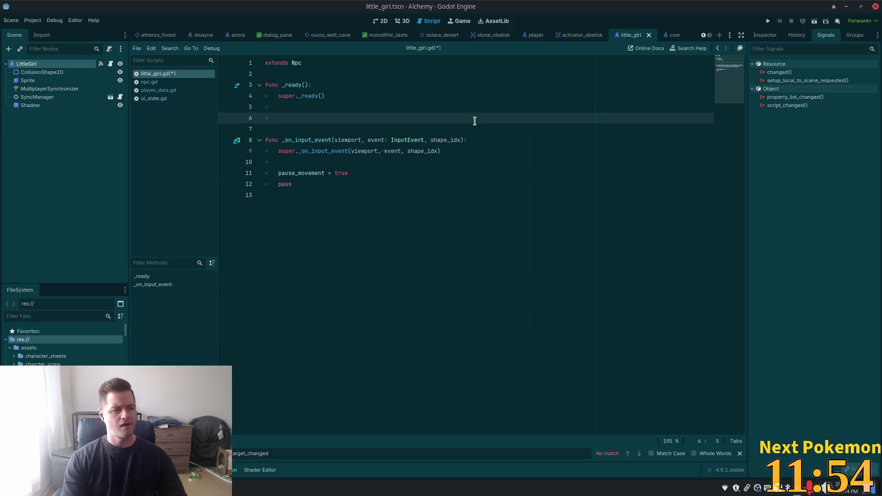
key(ctrl+v)
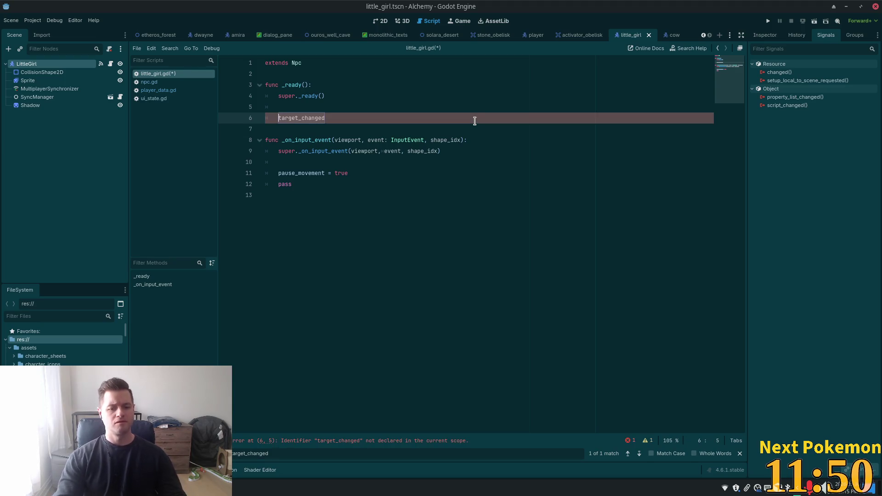
key(Home)
text(Player)
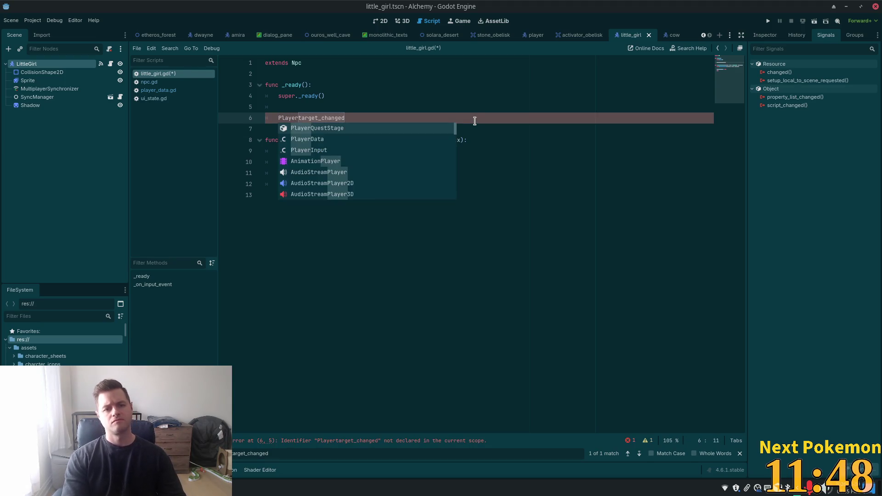
text(Data.)
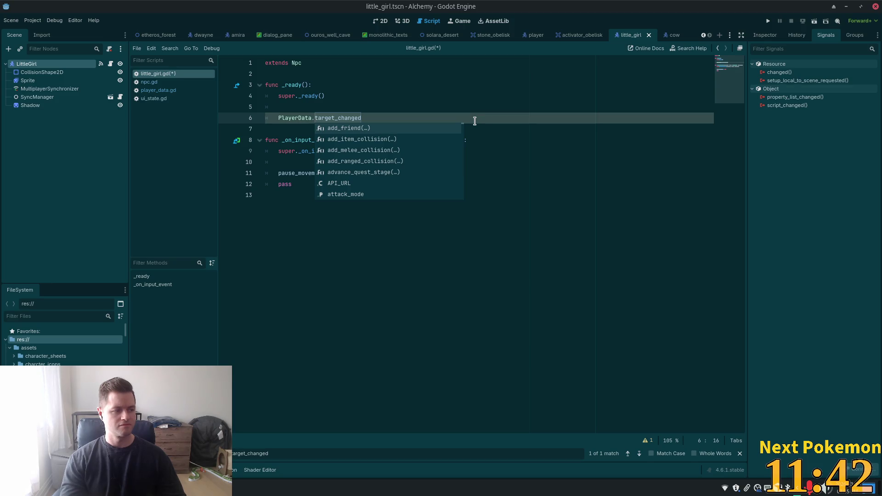
click(475, 121)
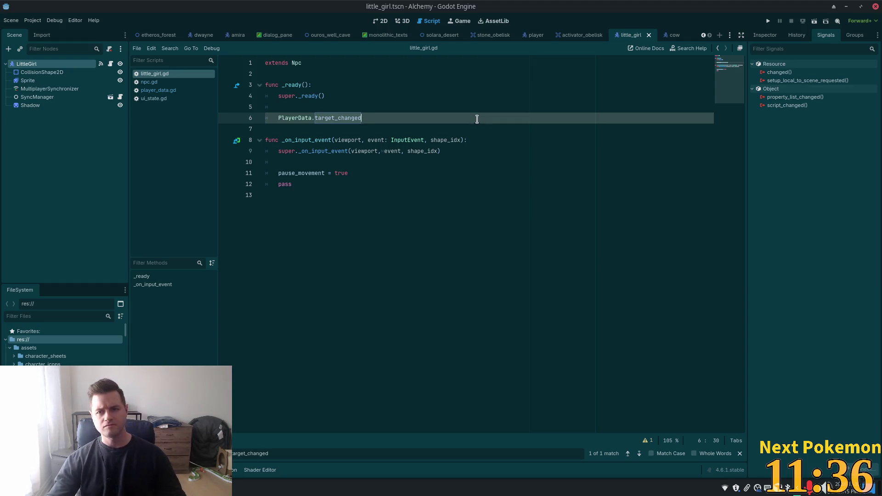
key(alt+Tab)
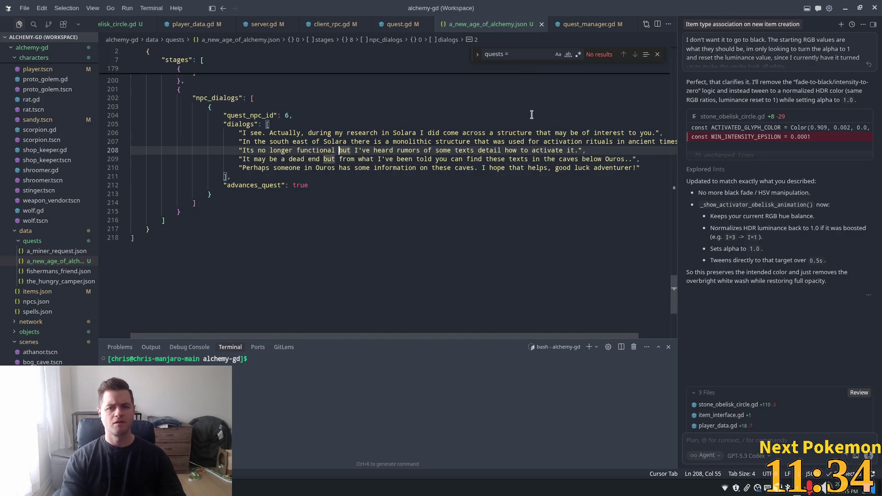
Step: Open little_girl.gd in Cursor through the quick file search for 'little'
click(413, 124)
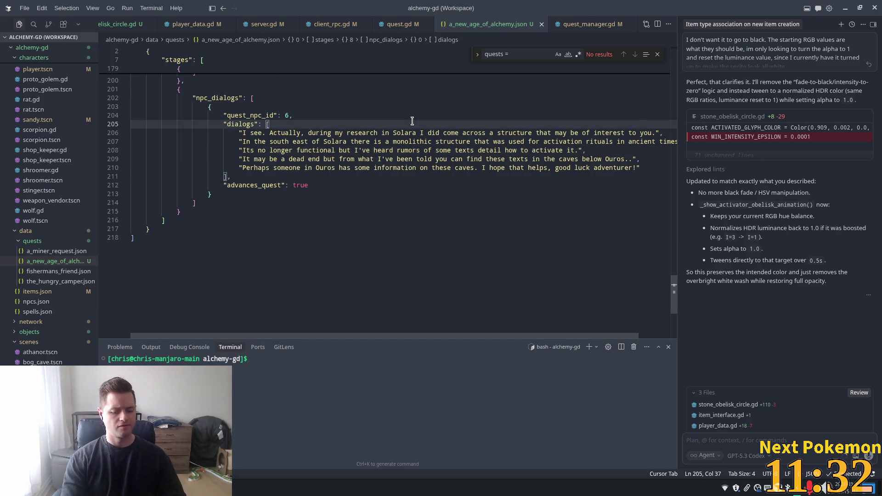
key(ctrl+p)
text(little)
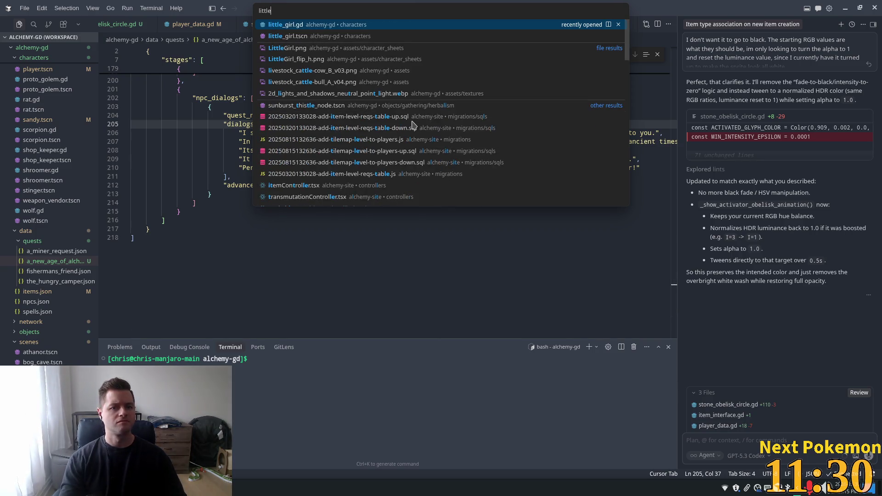
key(Return)
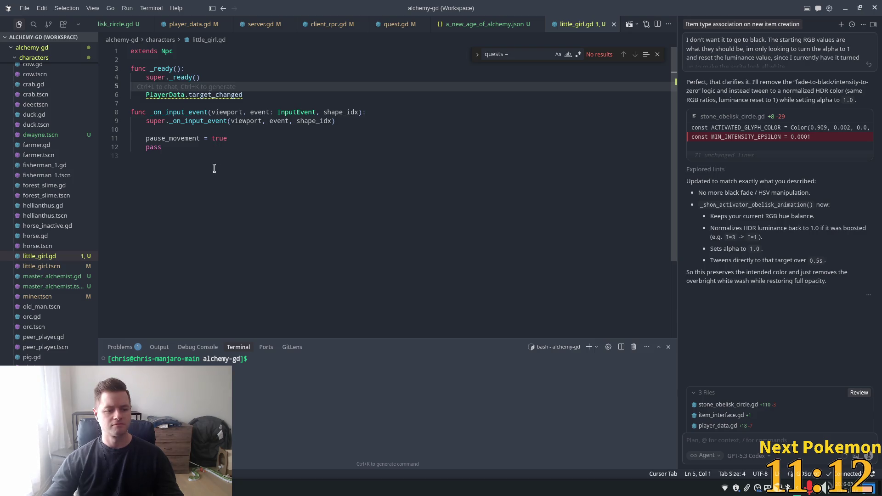
click(264, 170)
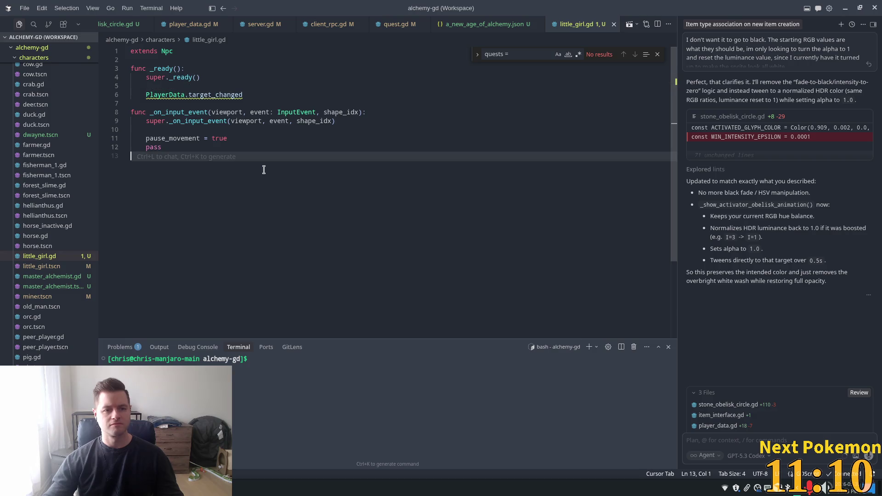
Step: Extend the line to PlayerData.target_changed.connect(_on_target_changed) in _ready
click(230, 103)
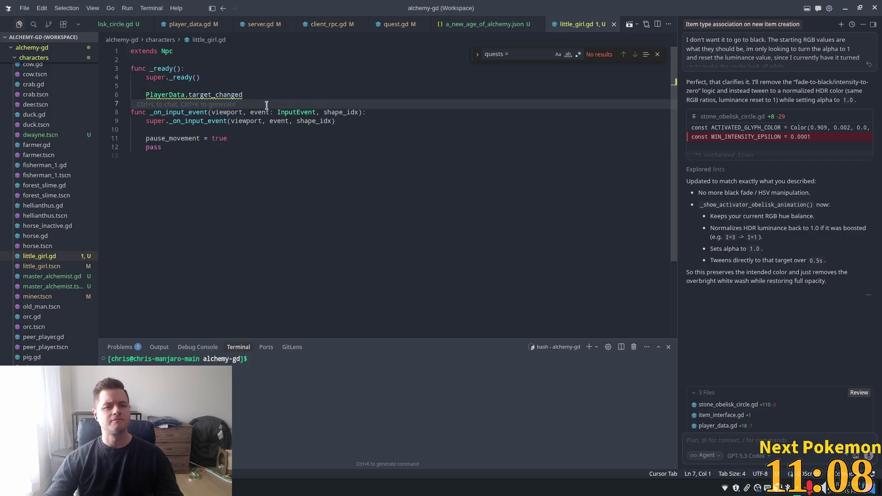
click(255, 96)
text(.)
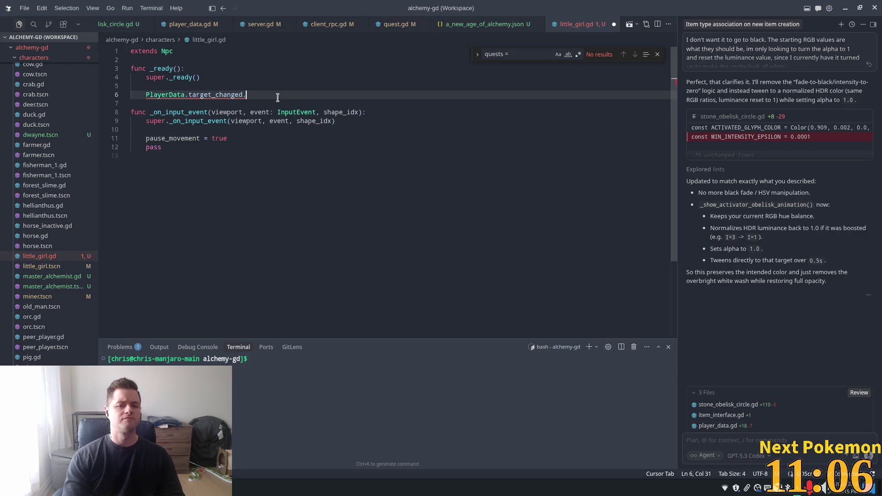
key(Tab)
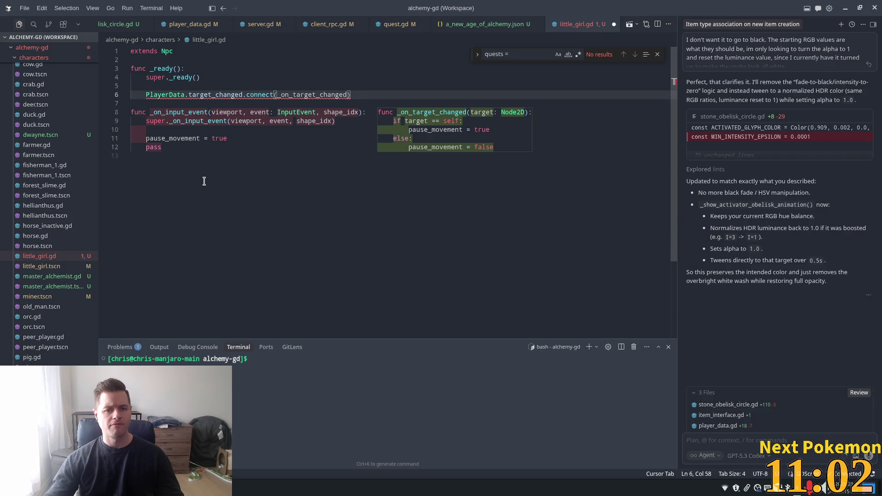
Step: Begin a new function below _on_input_event by typing 'fun'
click(267, 147)
key(Return)
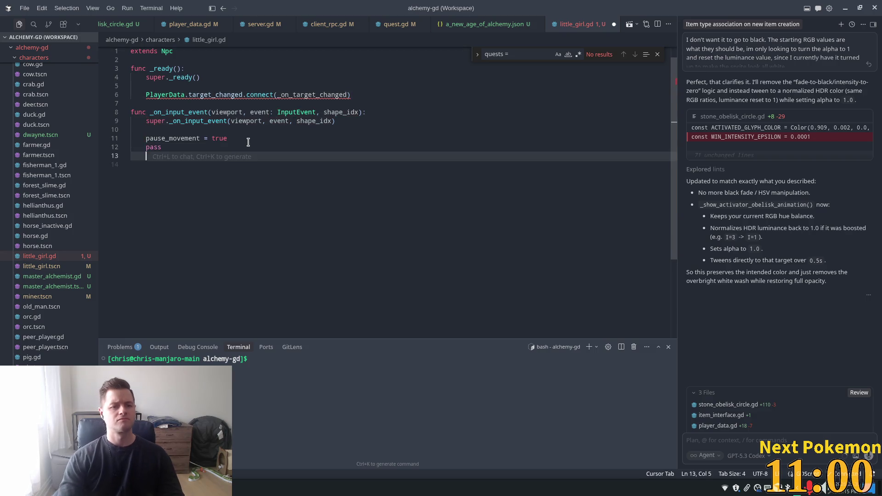
key(Return)
text(fun)
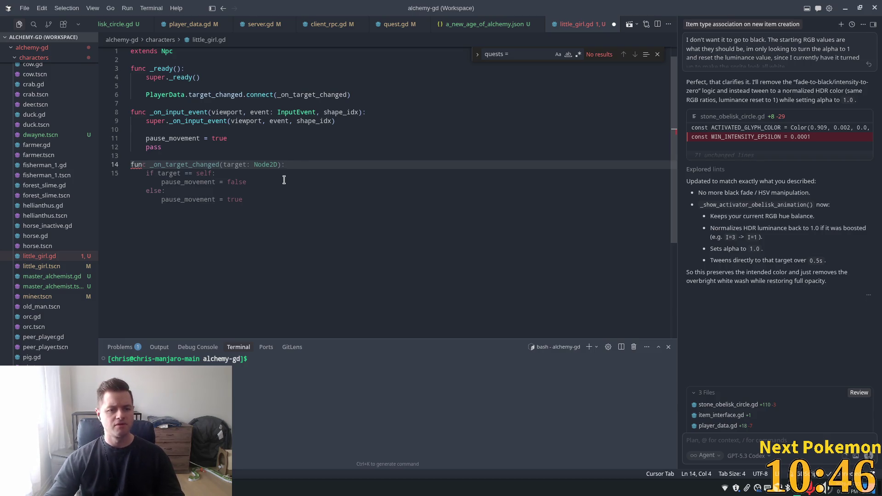
Step: Accept the suggested _on_target_changed handler that sets pause_movement false when she's the target
key(Tab)
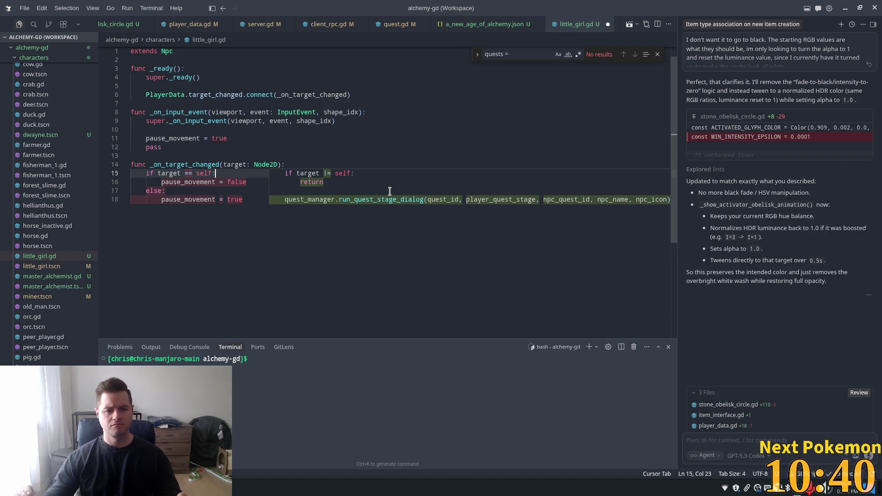
click(184, 138)
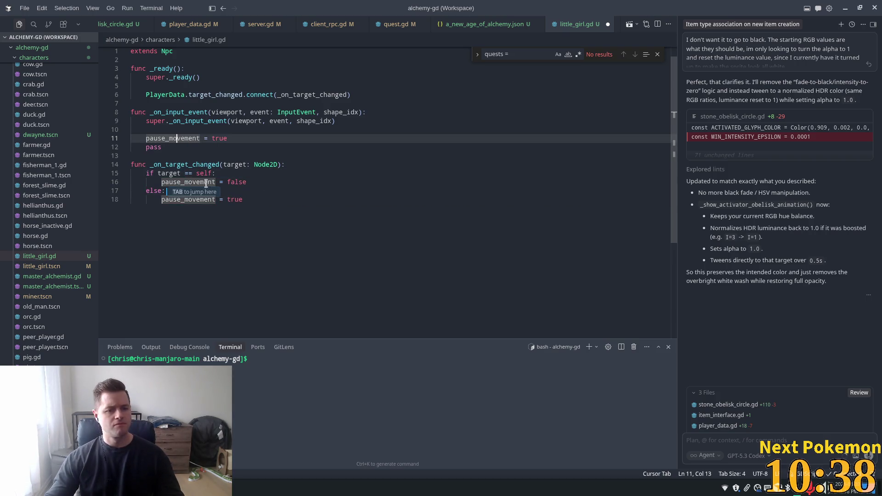
click(212, 165)
click(232, 139)
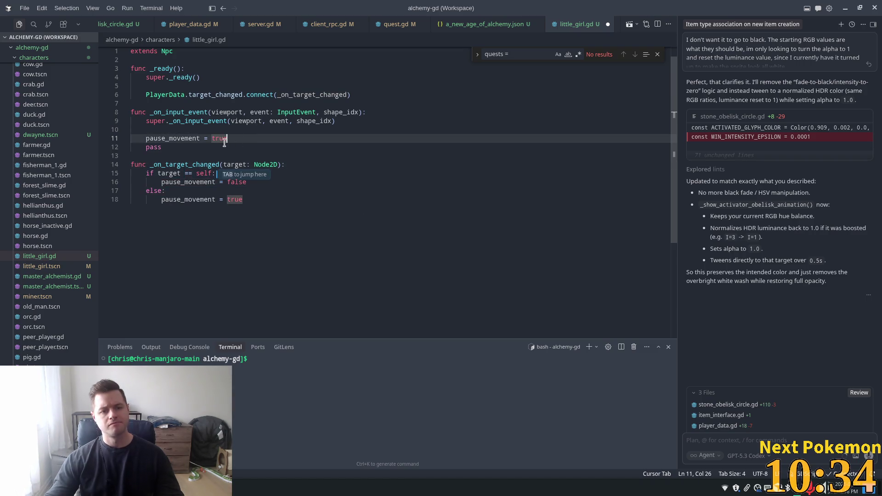
Step: Select the whole old _on_input_event function
key(Down)
key(Home)
key(Home)
key(shift+Up)
key(shift+Up)
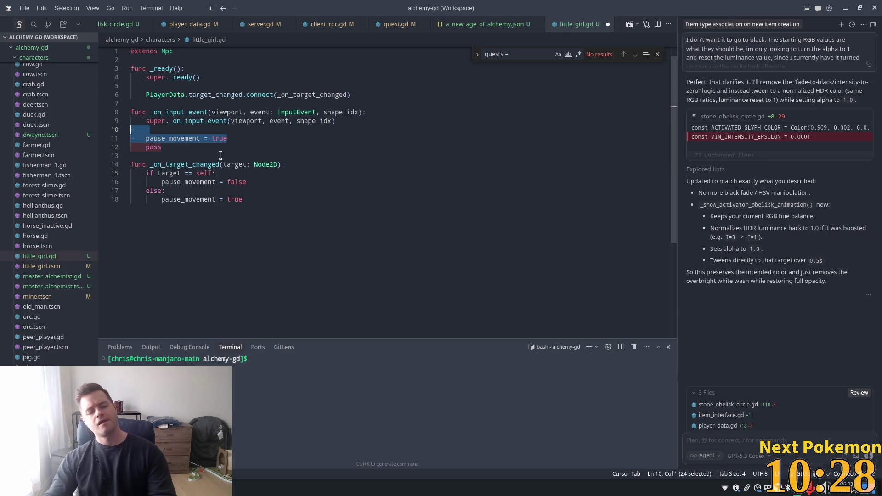
scroll(196, 153, up, 1)
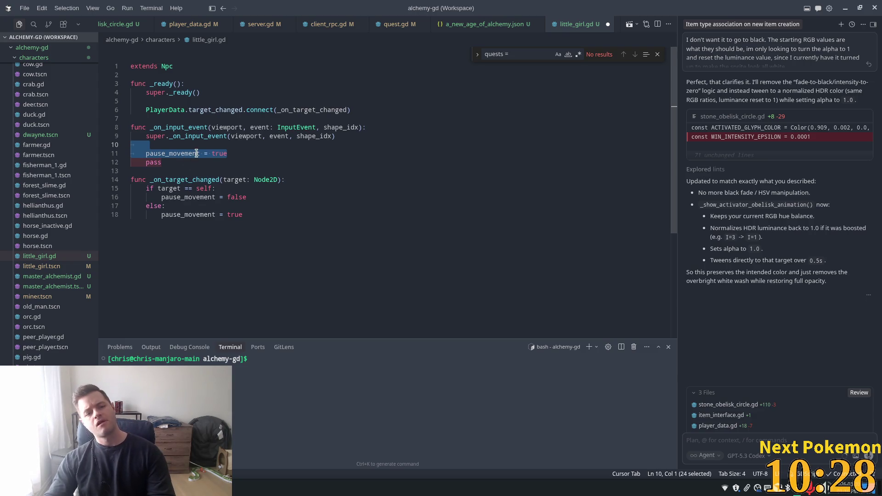
click(172, 163)
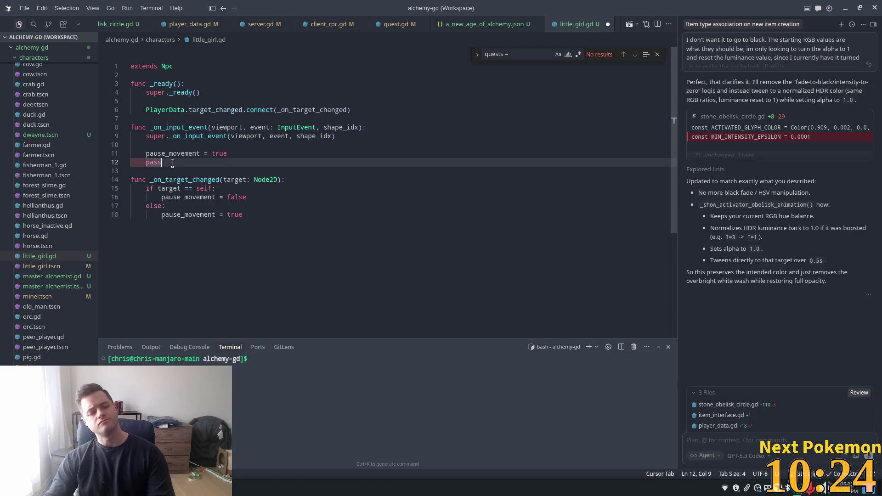
drag(177, 164, 130, 127)
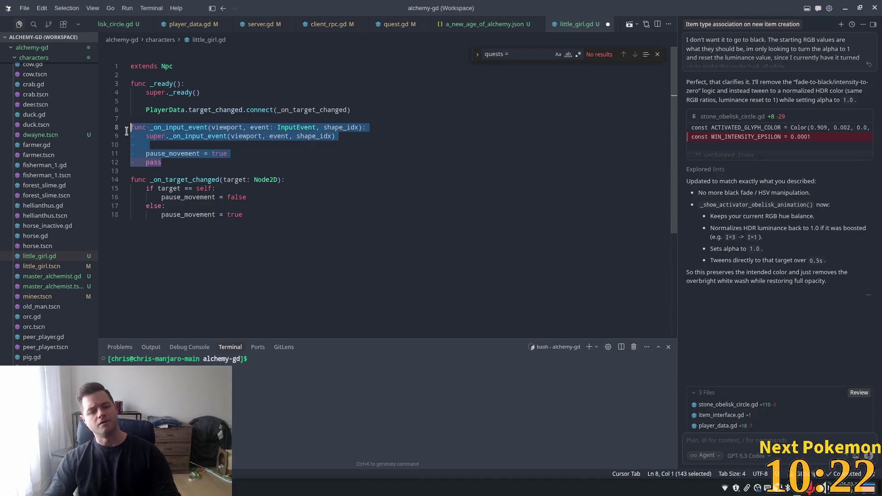
Step: Comment out the selected _on_input_event lines 8–12 with Ctrl+/
key(ctrl+slash)
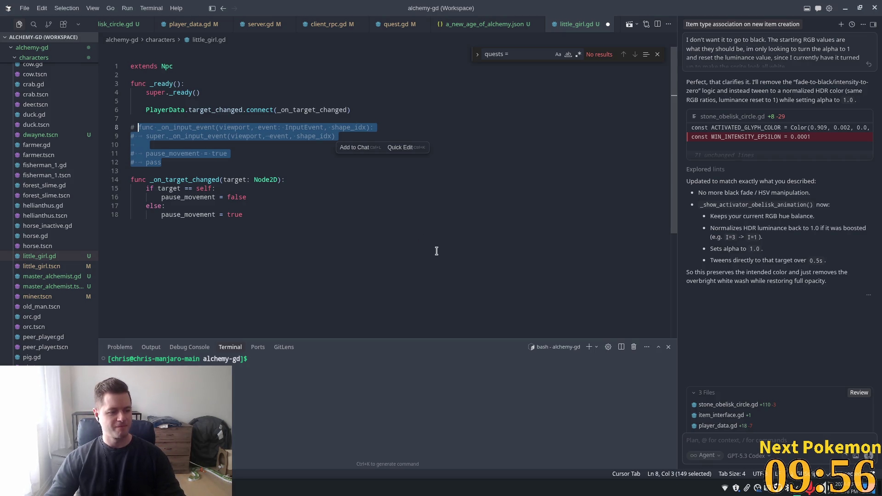
click(312, 214)
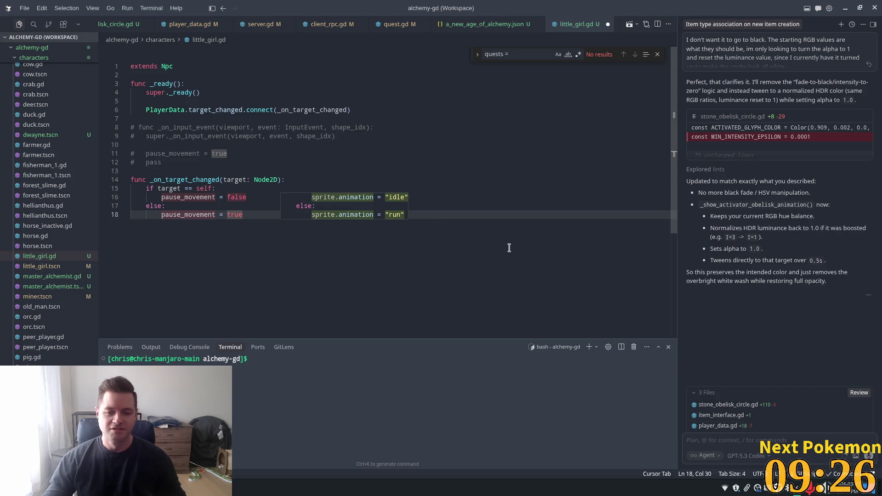
Step: Set $Sprite.animation to "idle" when targeted and "walk" otherwise in _on_target_changed
click(285, 179)
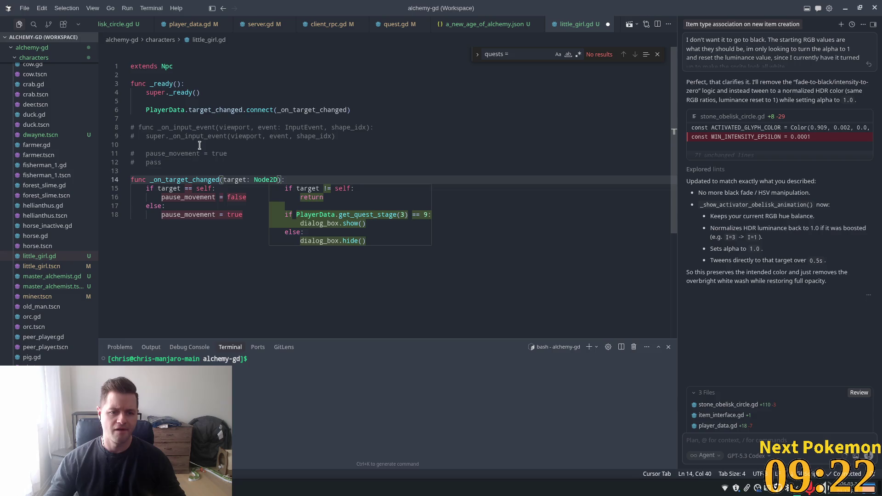
key(Up)
key(Up)
key(Up)
click(257, 198)
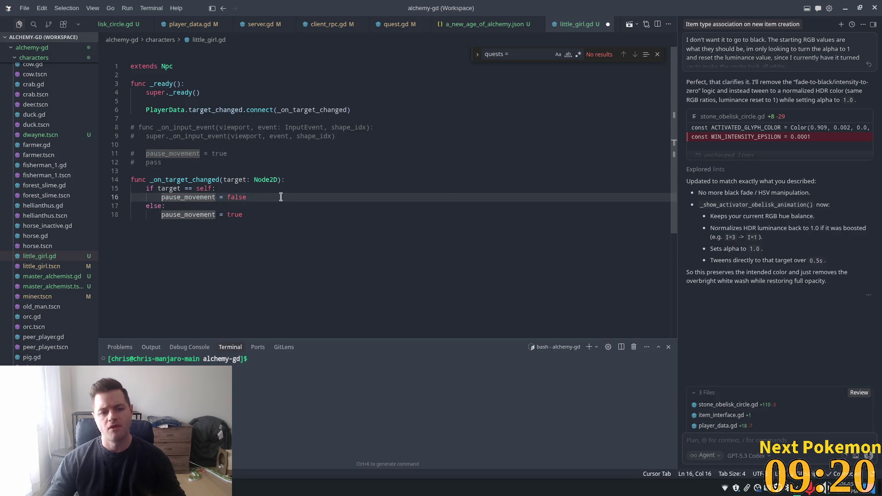
click(261, 213)
click(313, 180)
click(263, 196)
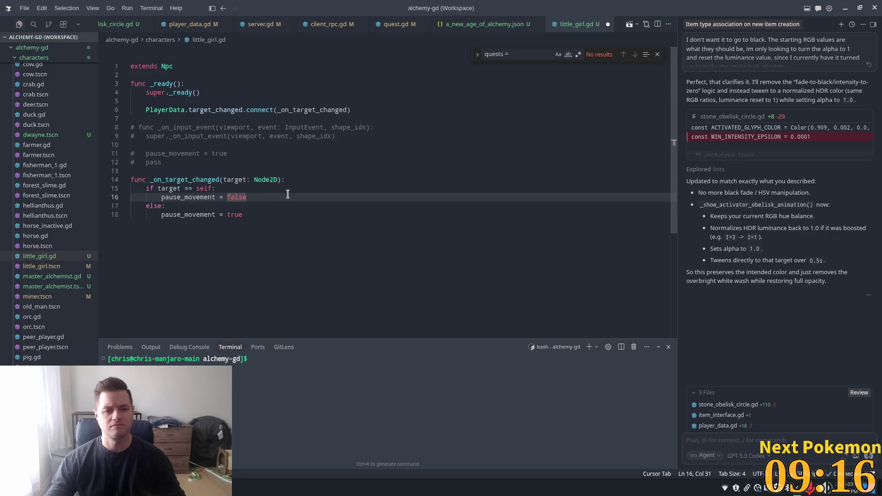
key(Return)
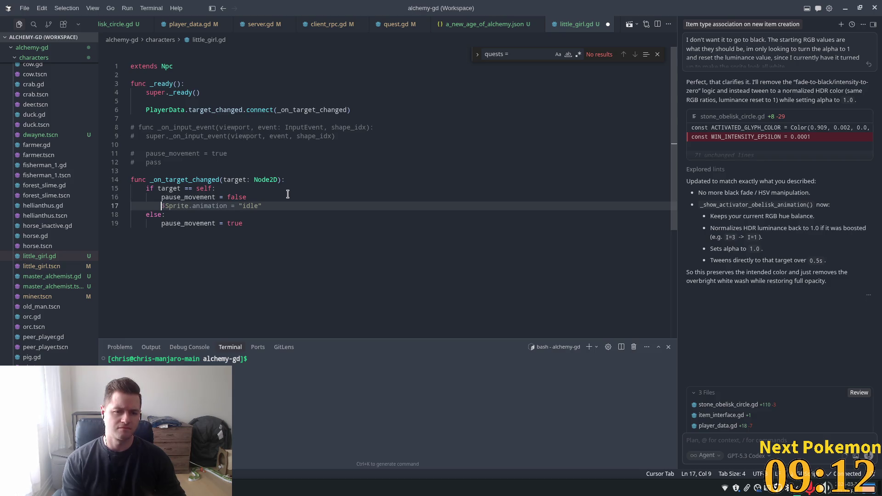
key(Tab)
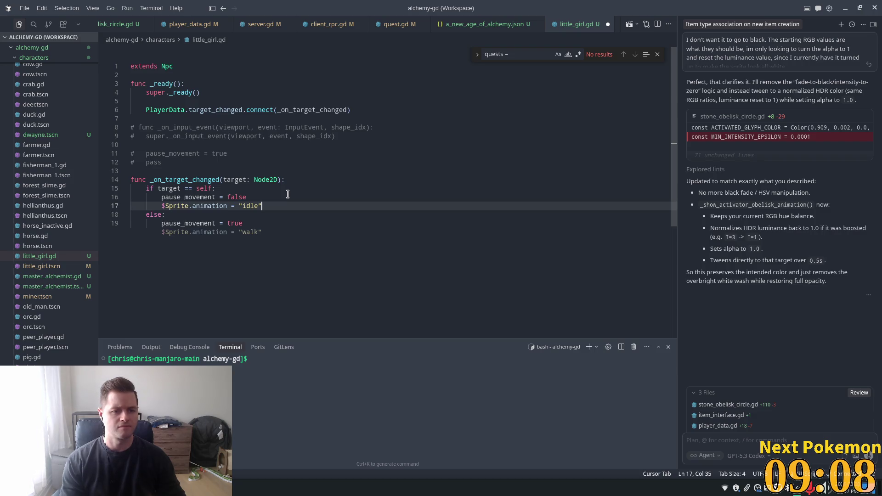
key(Tab)
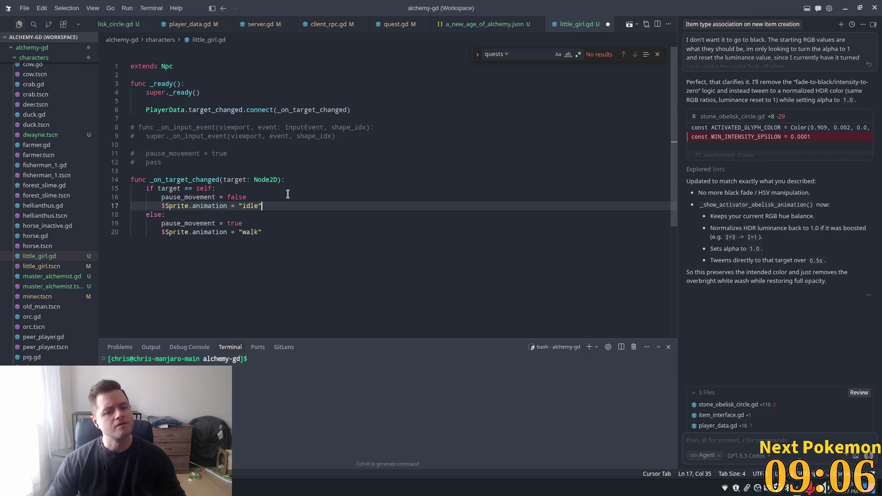
key(Tab)
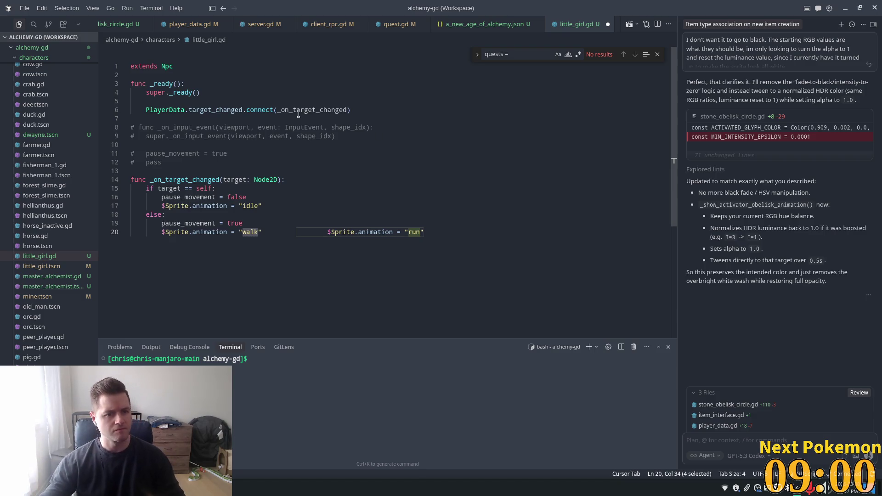
click(230, 74)
Step: Declare a new var last_animation near the top of little_girl.gd
key(Return)
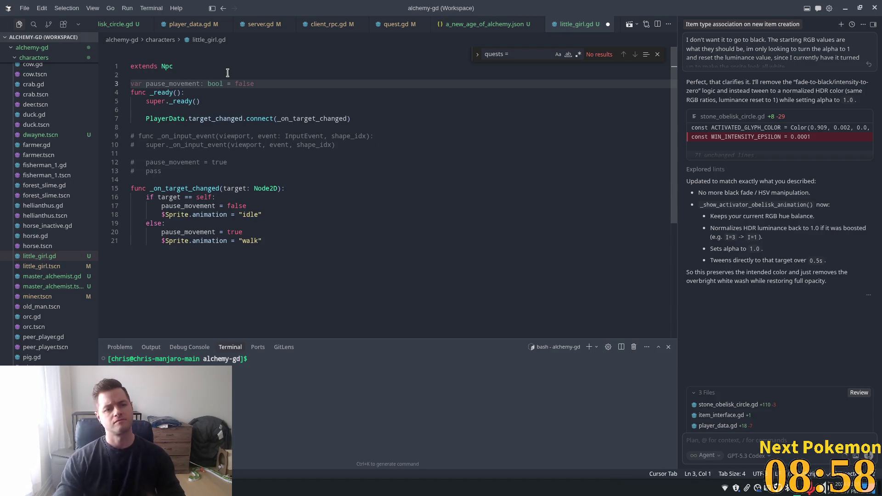
text(var last)
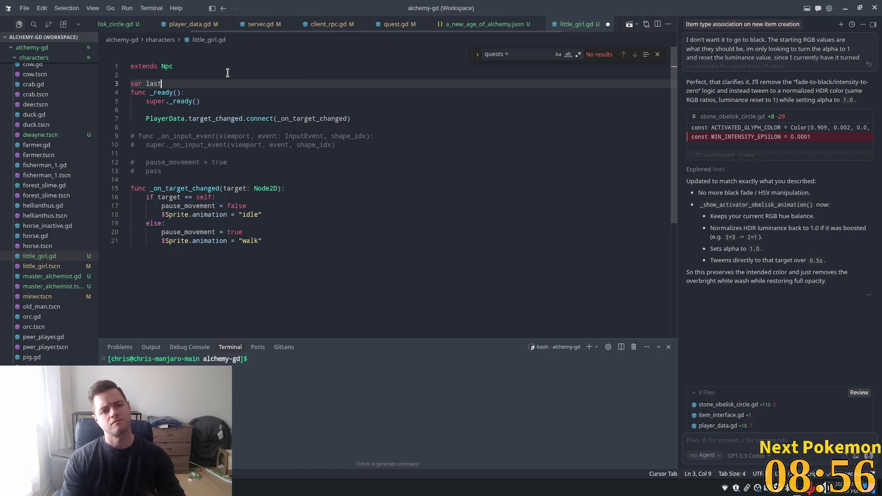
text(_anim)
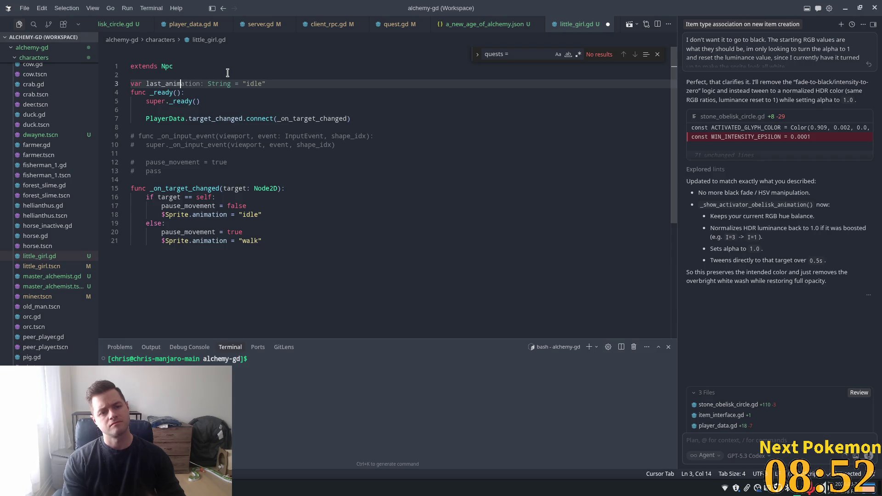
key(Tab)
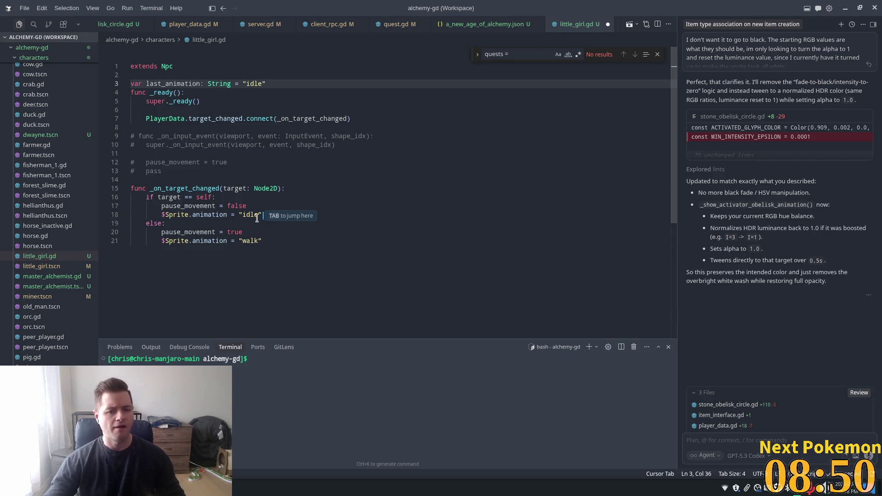
key(Tab)
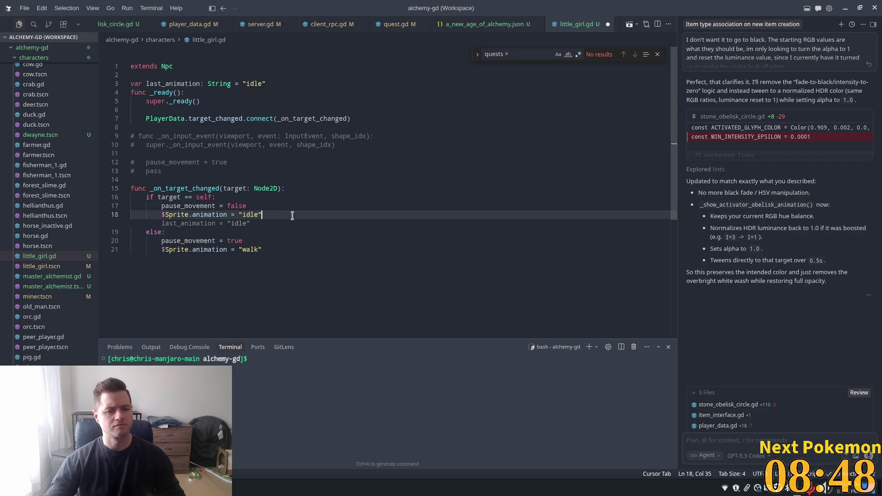
key(Tab)
Step: Save $Sprite.animation into last_animation when targeted, and restore last_animation instead of "walk" otherwise
click(266, 207)
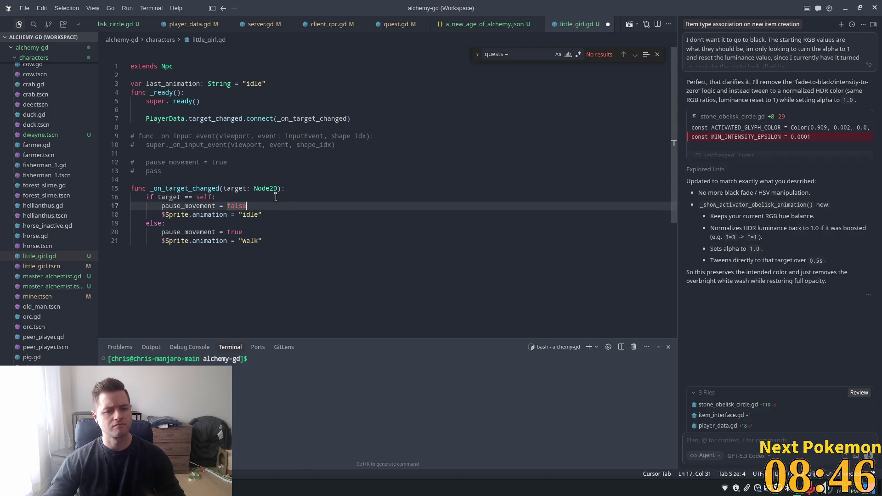
key(Return)
text(las)
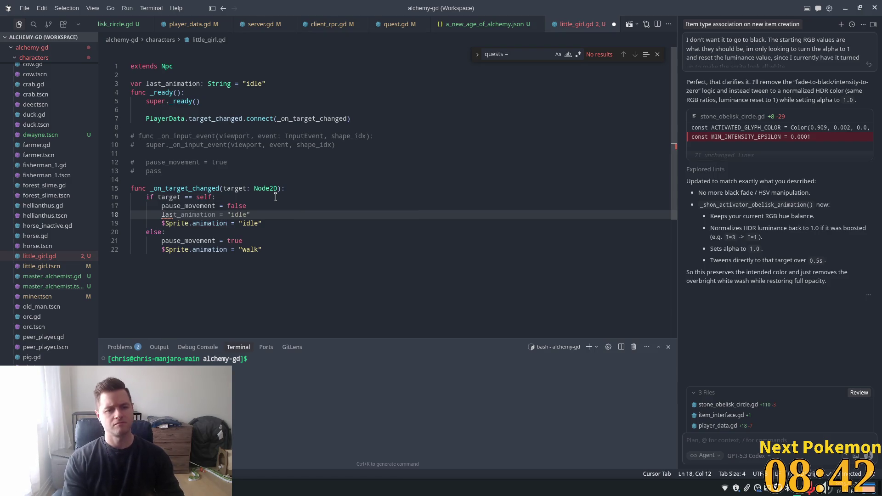
text(t_animation =)
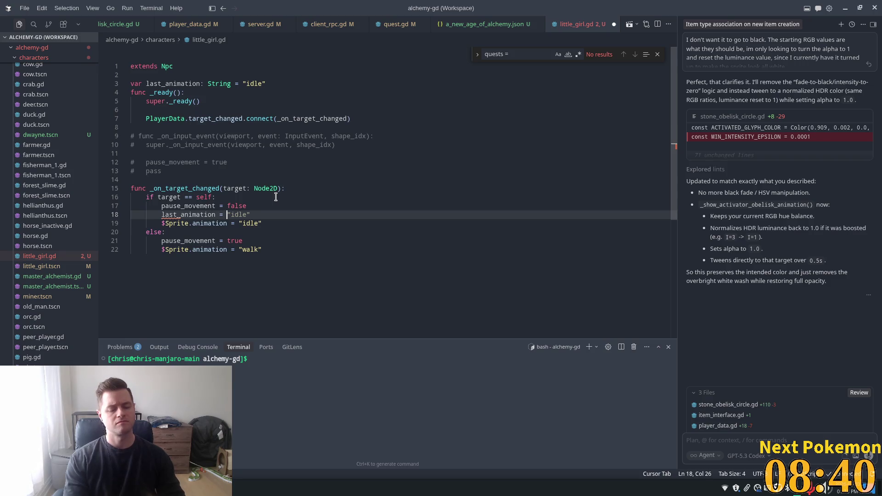
key(Tab)
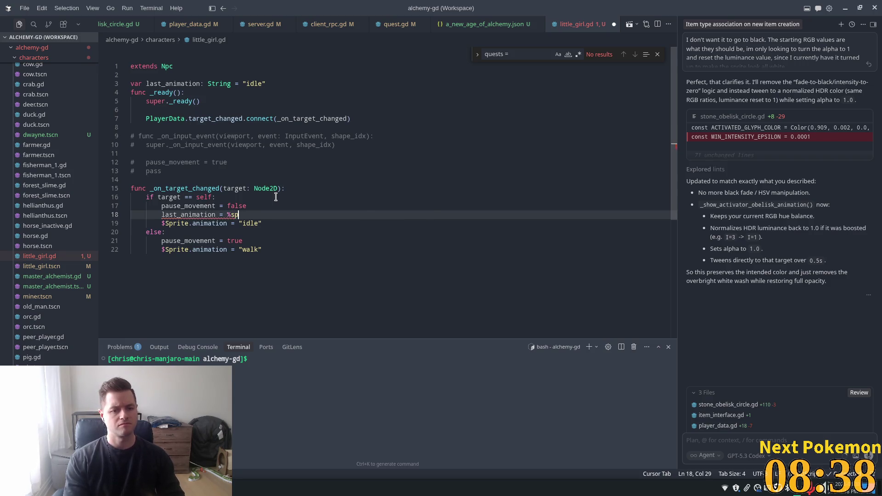
key(Tab)
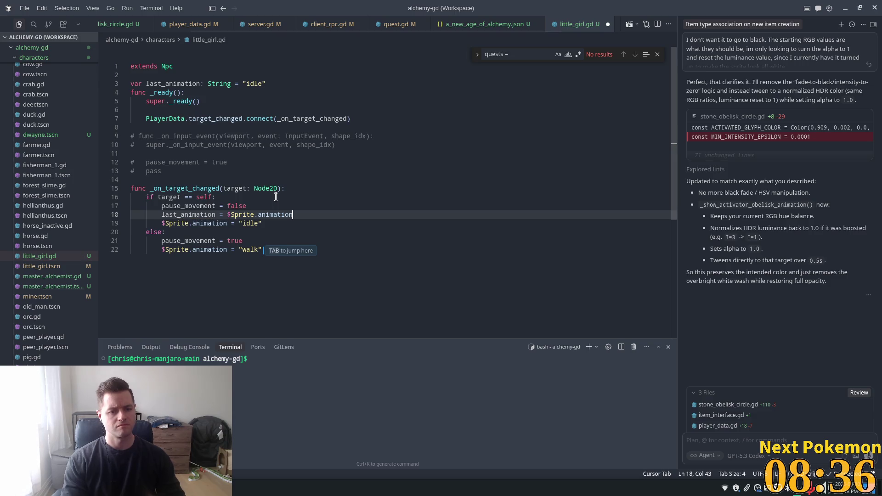
key(Tab)
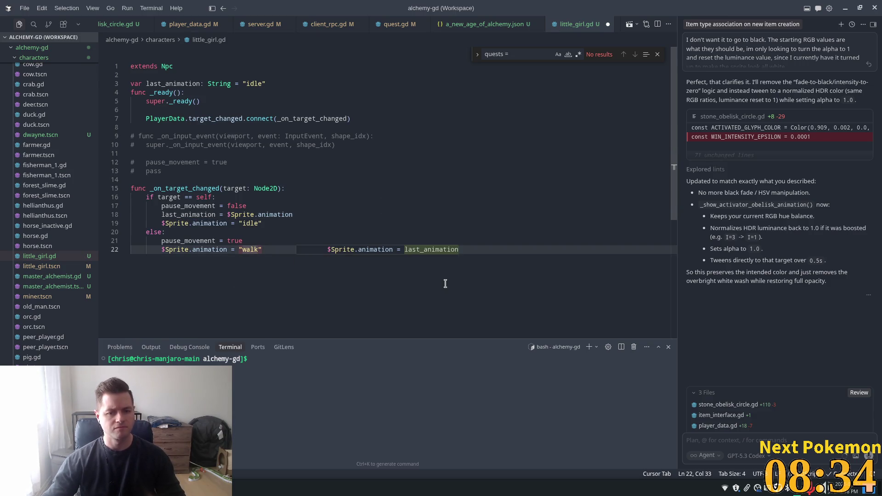
key(Tab)
click(301, 191)
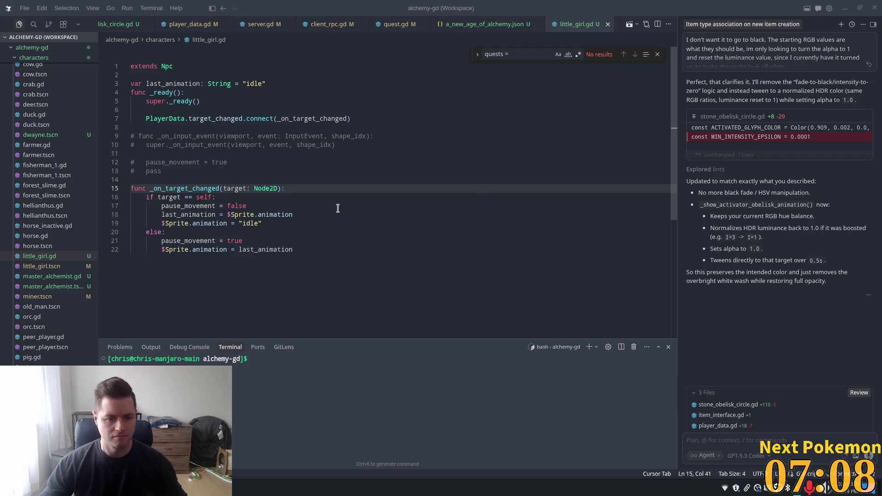
Step: Cancel the stray Save Page dialog and run the project in Godot with F5
key(ctrl+s)
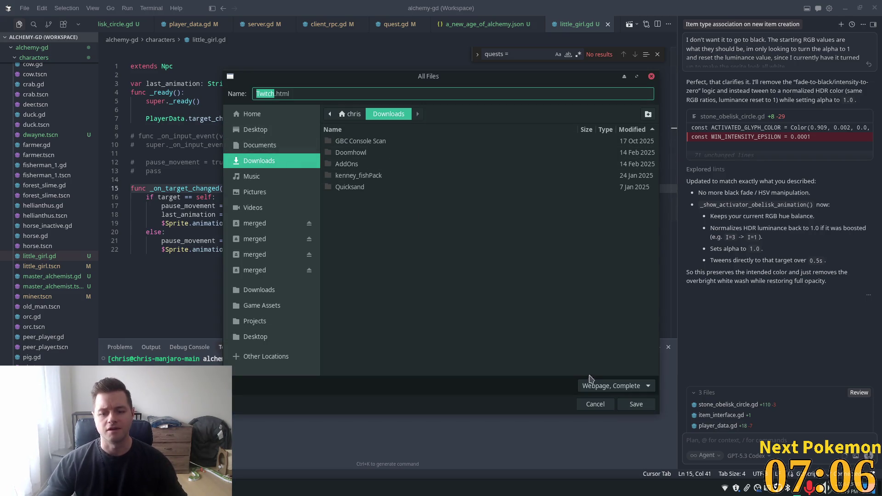
click(596, 404)
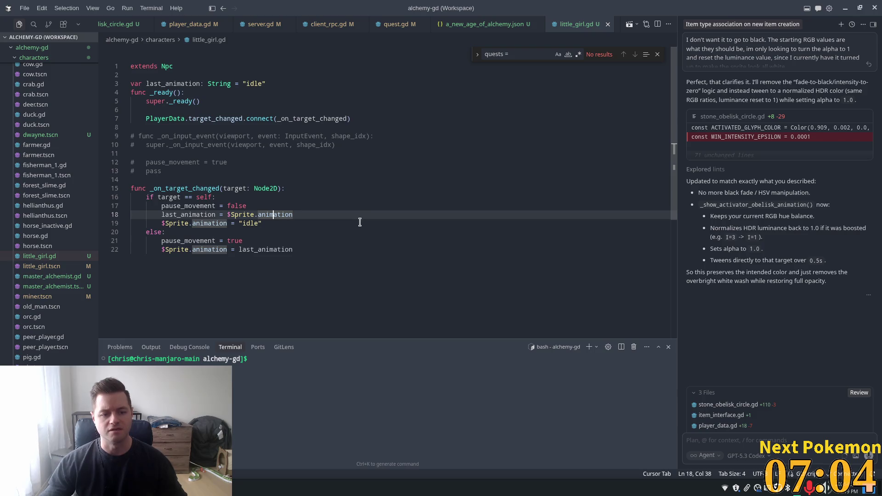
key(alt+Tab)
key(F5)
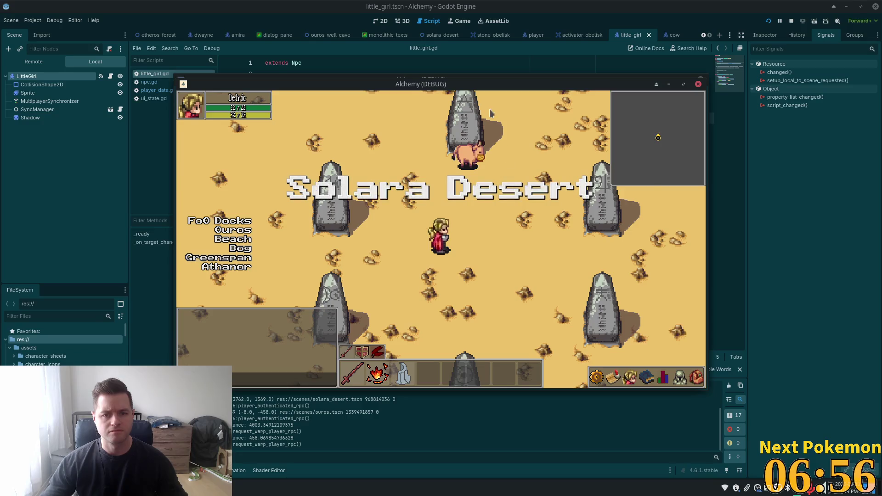
Step: In the Ouros game window, walk to the Little Girl and target her
drag(462, 98, 554, 165)
drag(450, 85, 503, 85)
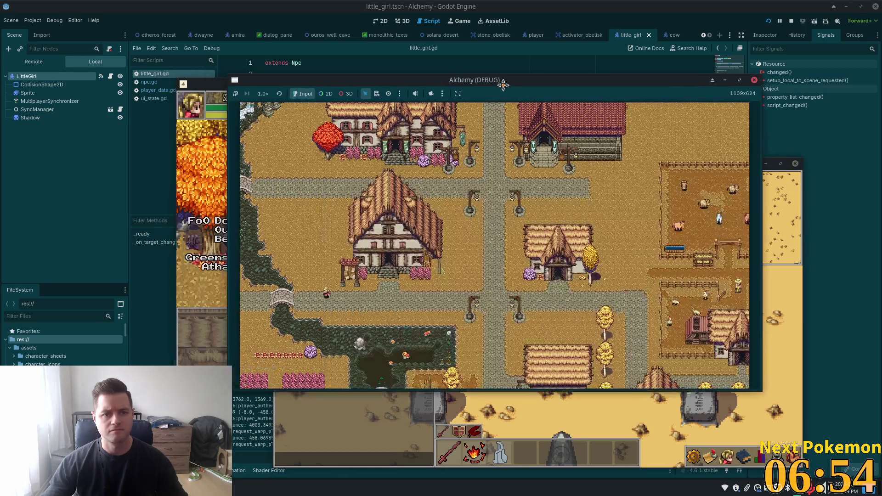
click(181, 171)
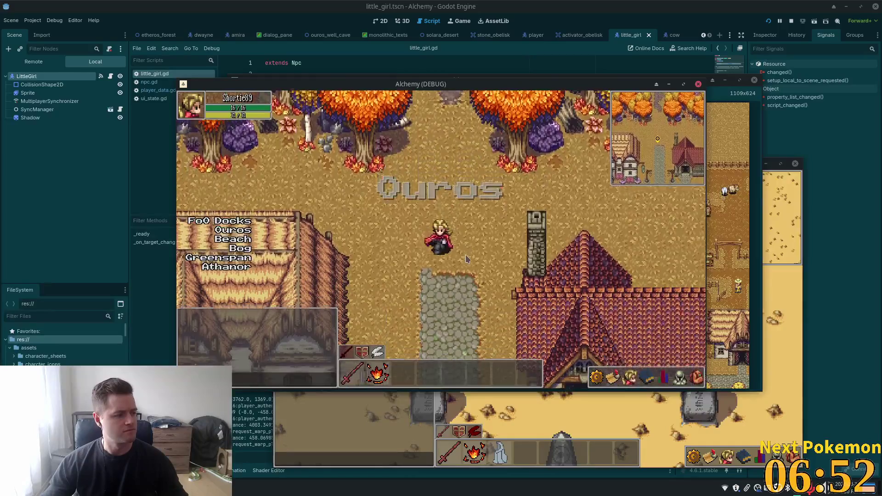
key(Down)
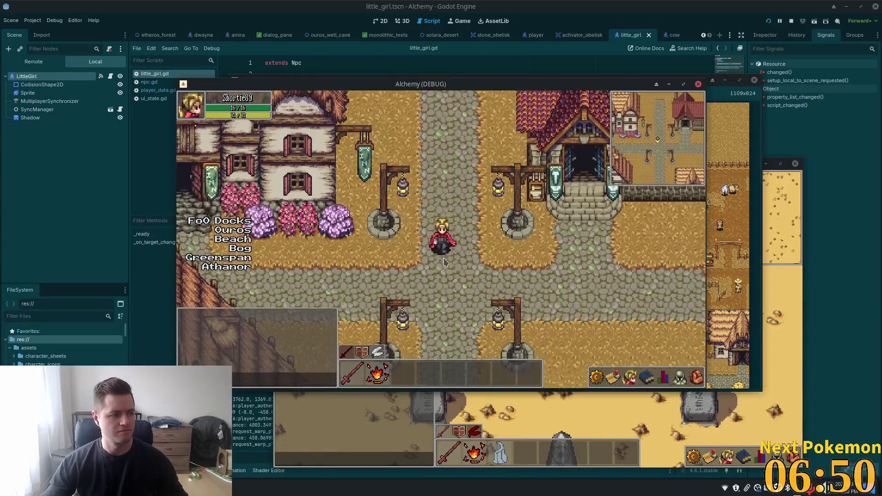
key(Down)
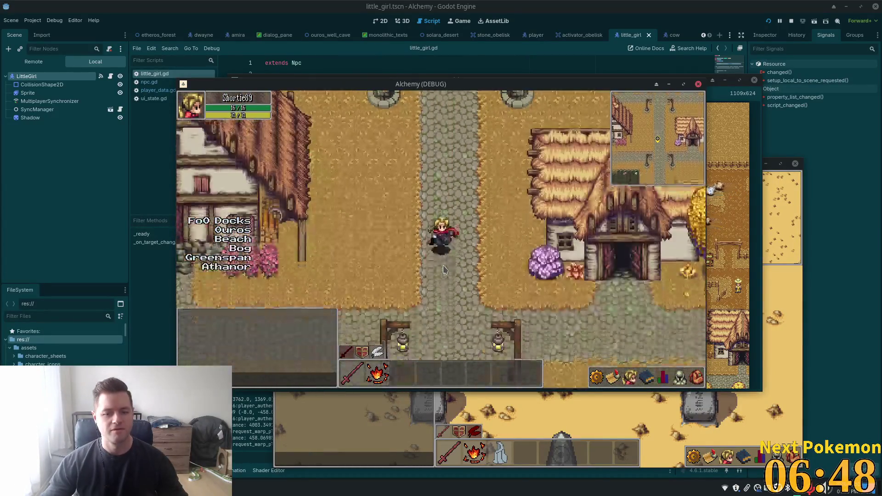
key(Down)
key(Left)
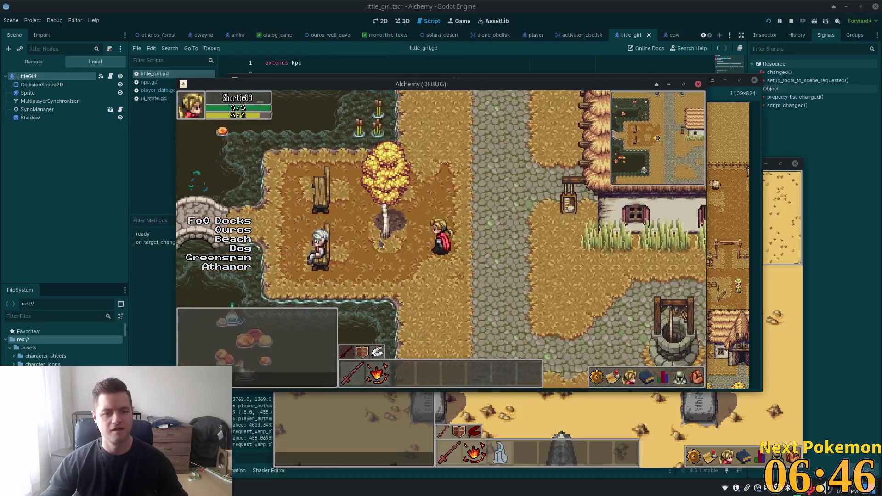
key(Left)
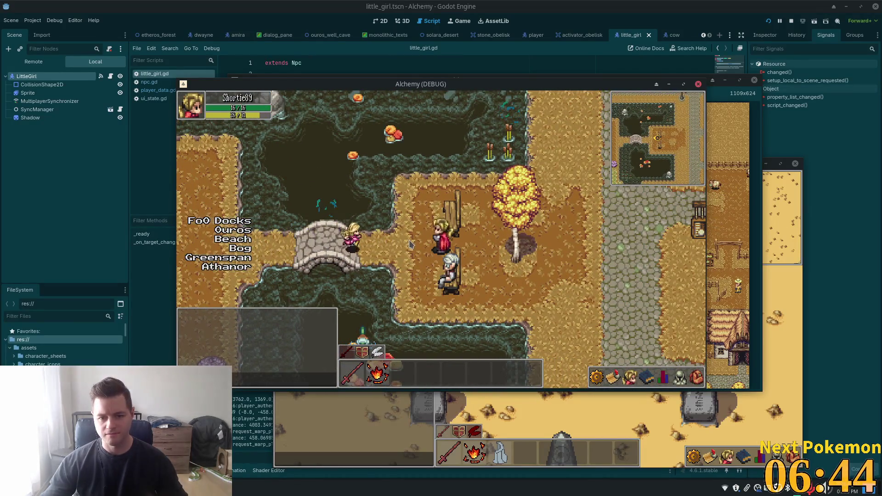
click(411, 248)
Step: Walk around to watch how the Little Girl moves, then stop the game with F8
key(Right)
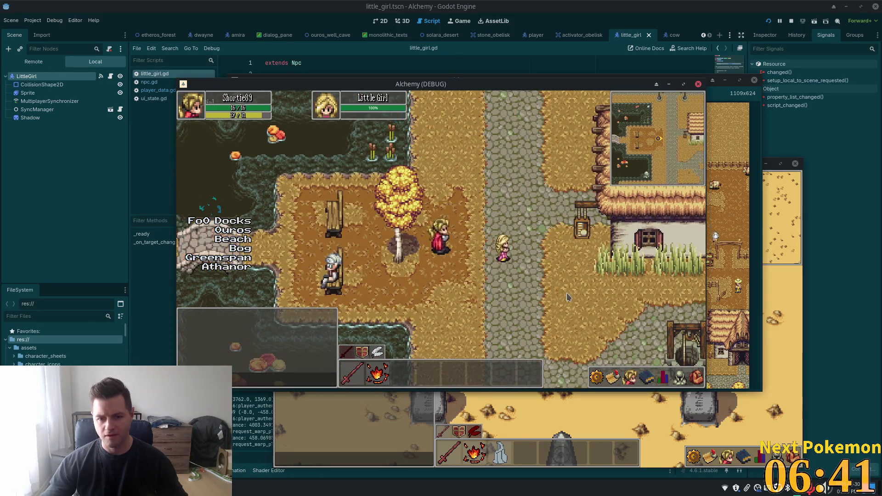
key(Right)
key(Up)
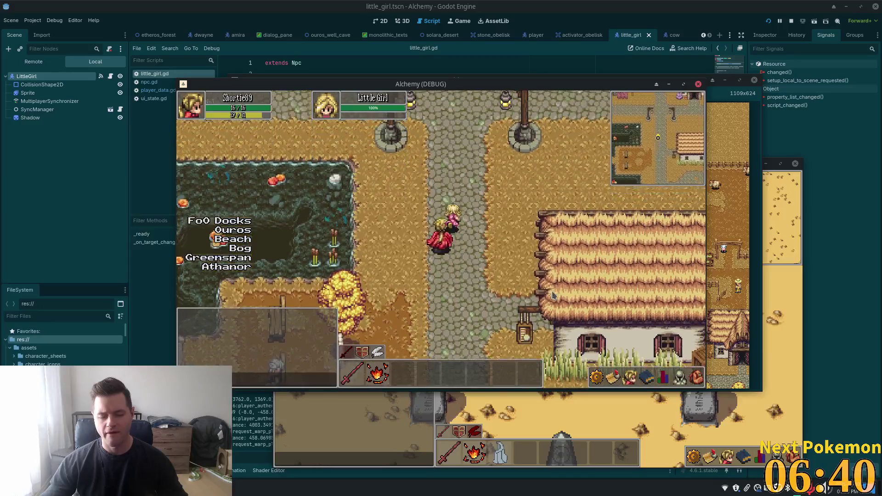
key(Up)
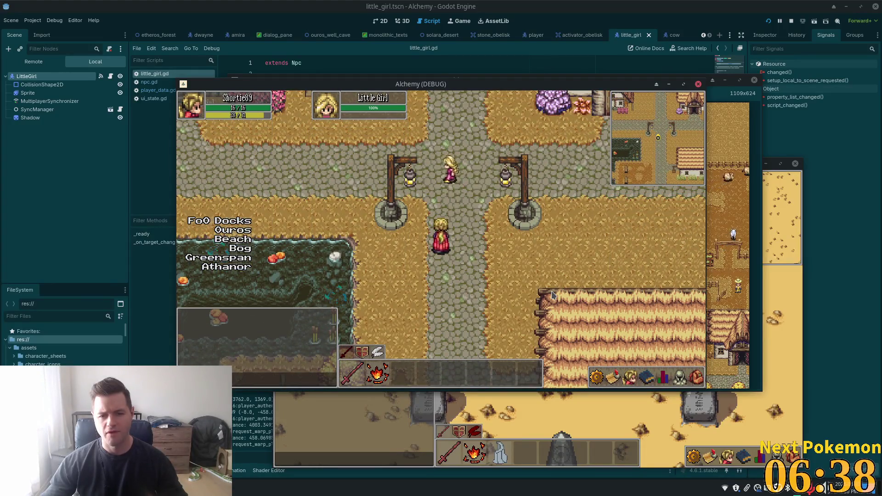
key(Down)
key(Left)
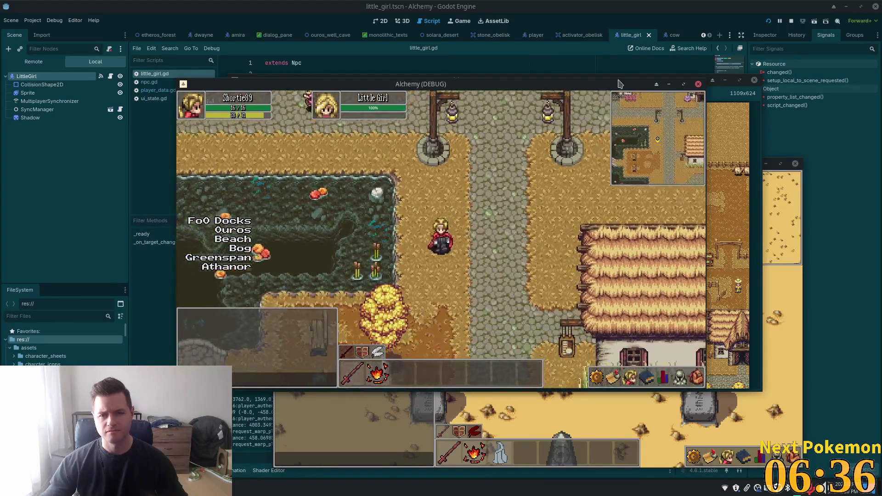
key(F8)
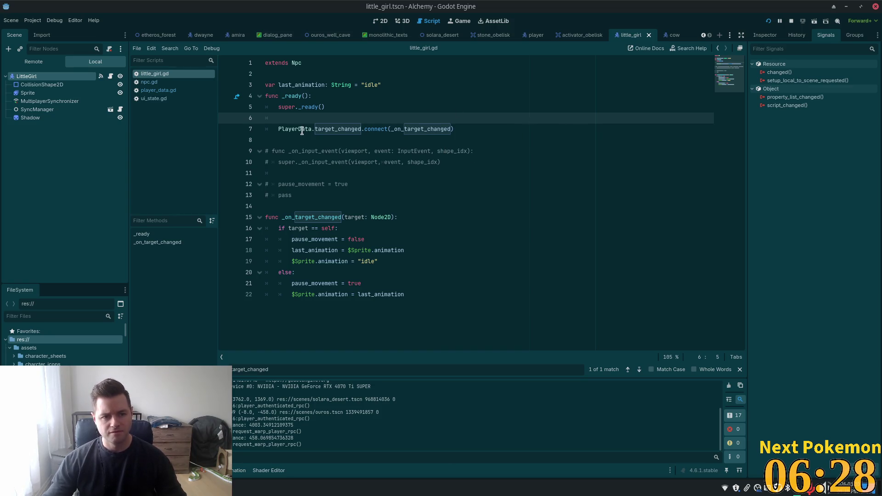
Step: Open the parent npc.gd from Npc and inspect the pause_movement check in _physics_process
click(299, 69)
click(296, 63)
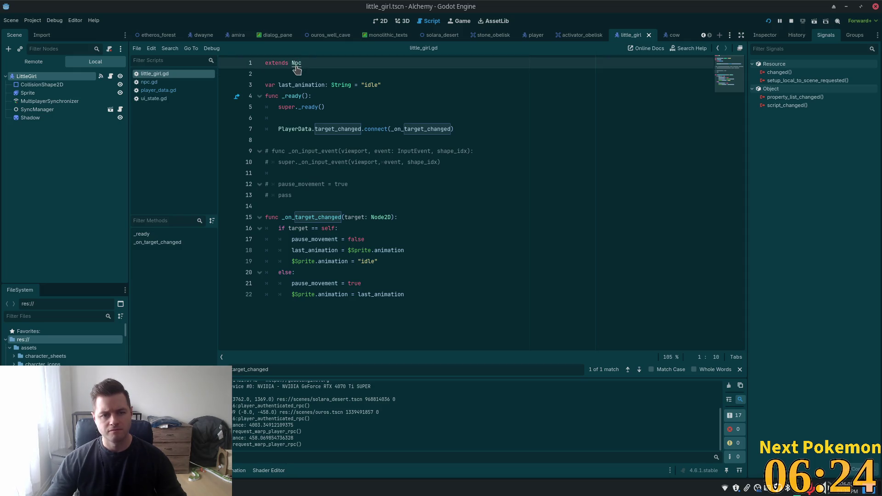
ctrl+click(297, 64)
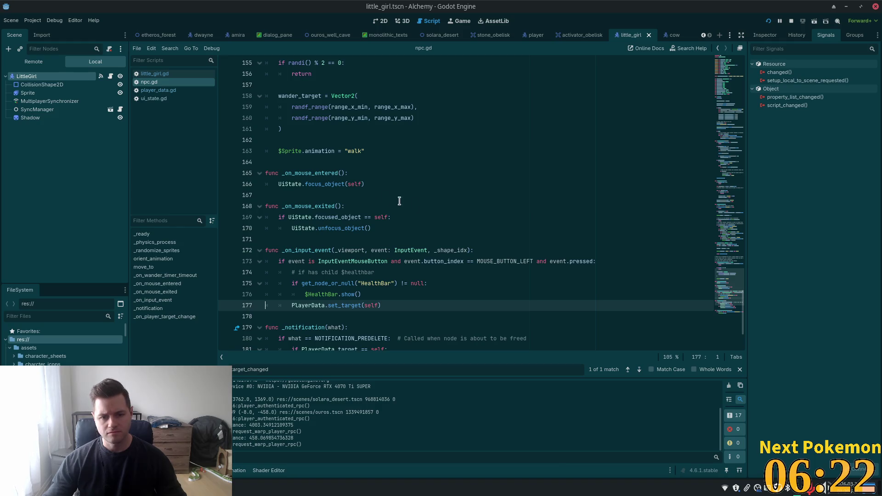
scroll(518, 230, up, 3)
scroll(519, 229, down, 5)
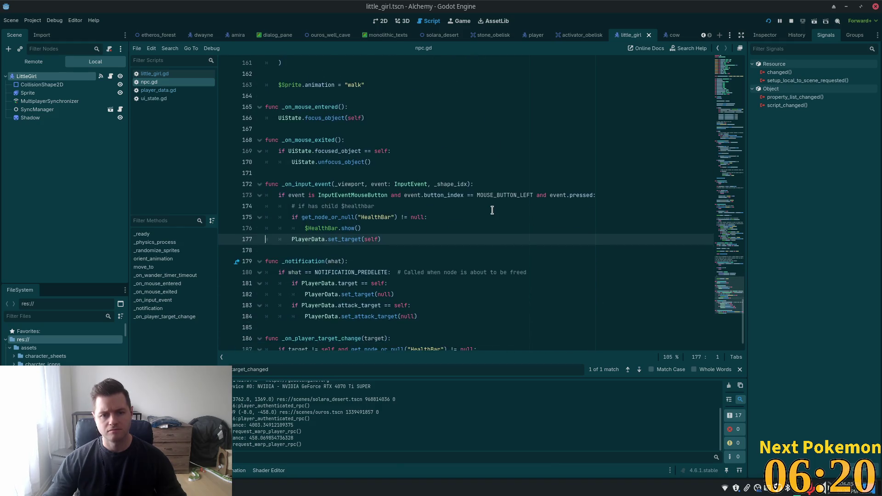
click(708, 117)
mouse_move(708, 117)
mouse_down()
mouse_move(712, 95)
mouse_move(728, 143)
mouse_up()
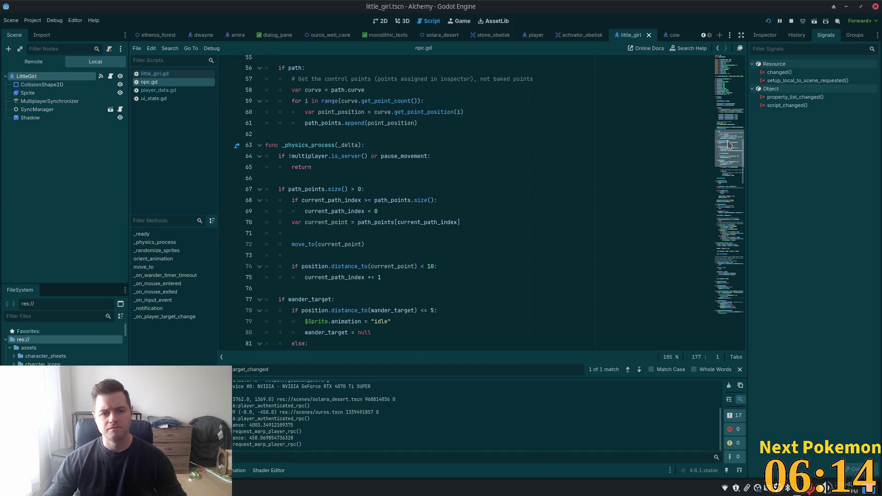
click(388, 159)
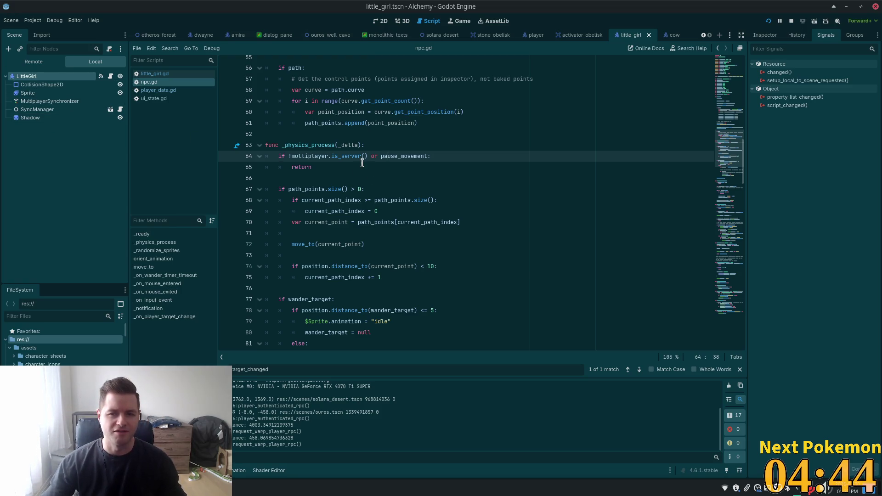
click(111, 77)
Step: Select the _on_target_changed handler code in little_girl.gd
click(350, 184)
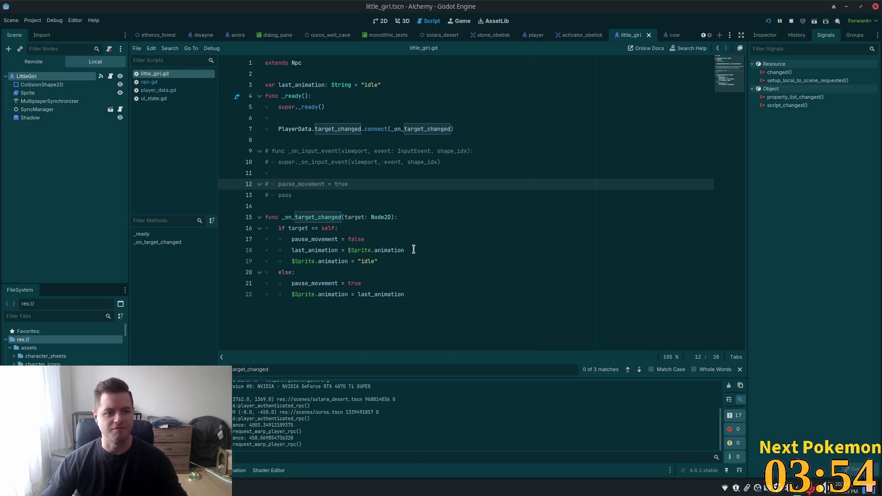
mouse_move(434, 308)
mouse_down()
mouse_move(441, 302)
mouse_move(251, 257)
mouse_move(248, 166)
mouse_move(247, 190)
mouse_up()
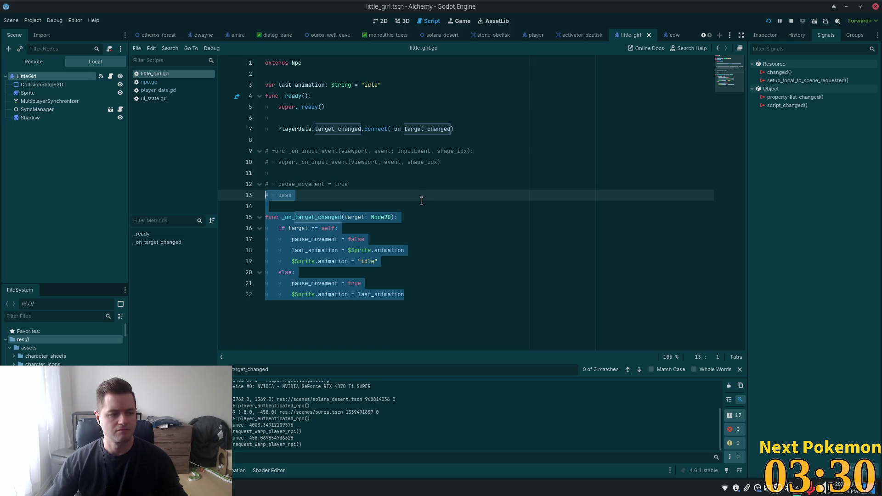
click(440, 235)
Step: Delete lines 6–22 and the last_animation variable line from little_girl.gd
click(432, 305)
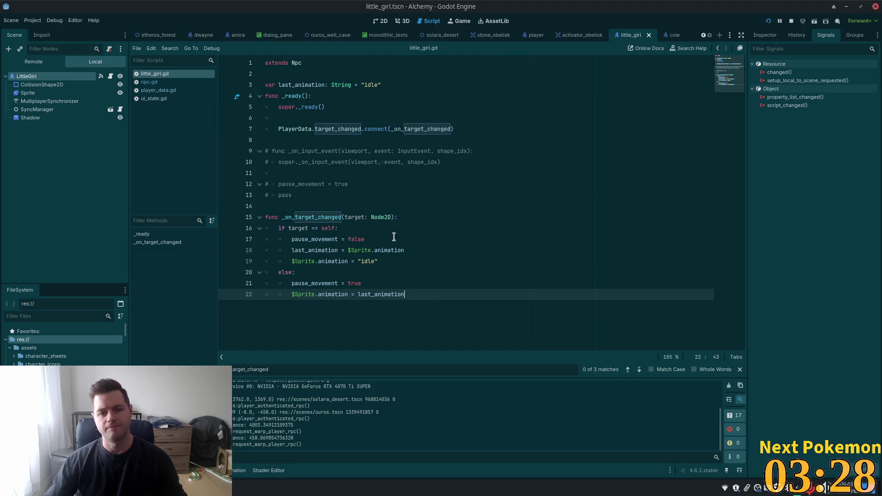
click(368, 229)
mouse_move(447, 308)
mouse_down()
mouse_move(311, 228)
mouse_move(237, 121)
mouse_up()
key(Delete)
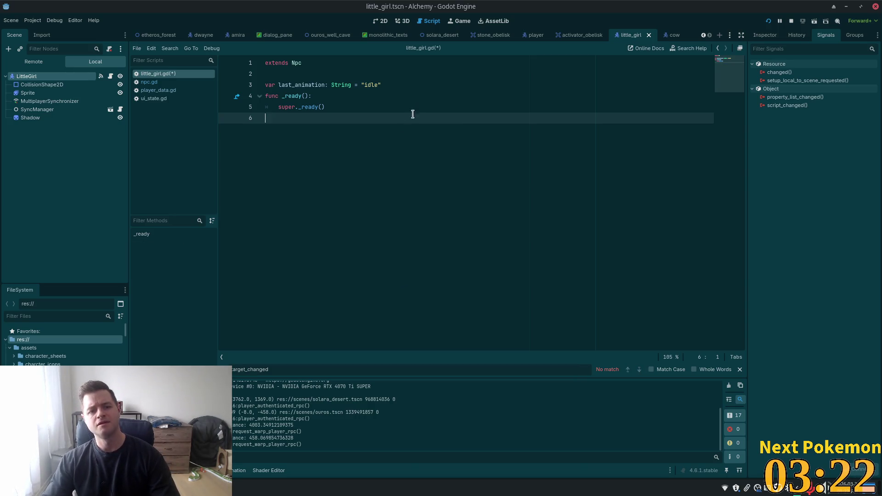
click(390, 84)
key(shift+Up)
key(Delete)
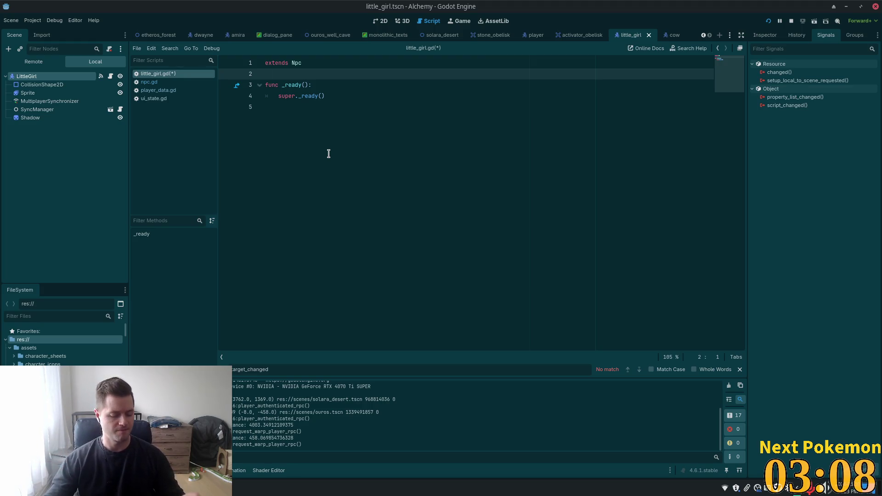
Step: Save little_girl.gd, now just extending Npc with _ready calling super._ready()
key(ctrl+s)
click(346, 121)
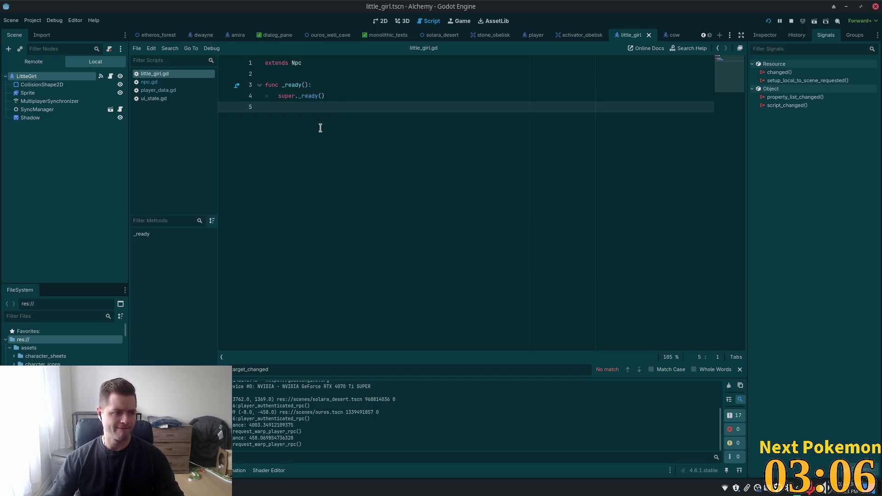
click(380, 97)
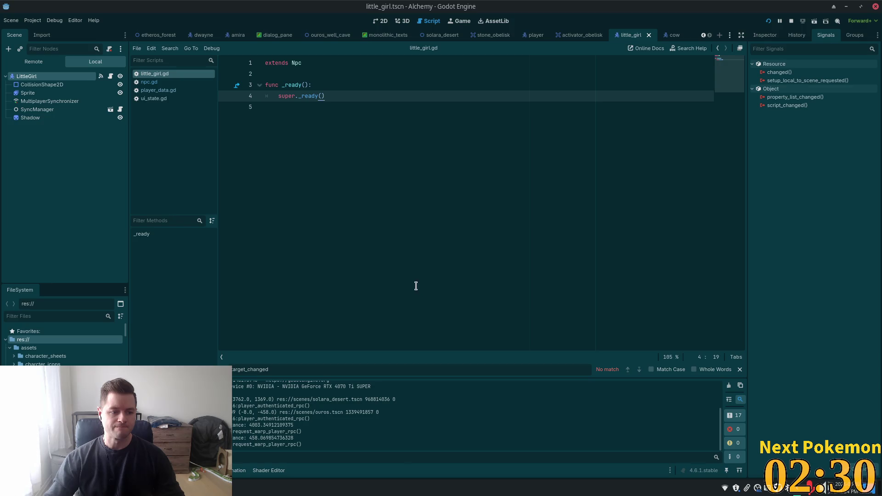
click(440, 178)
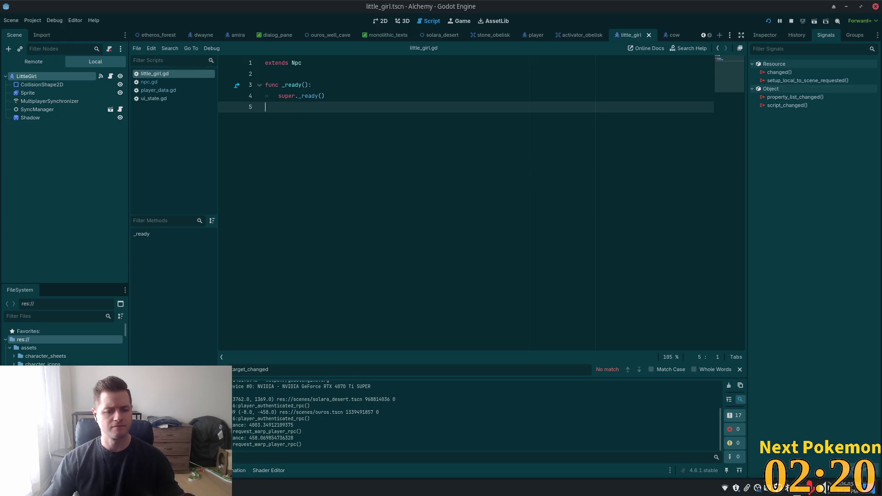
Step: Stop the running game and launch Steam from the application launcher
key(super)
text(steam)
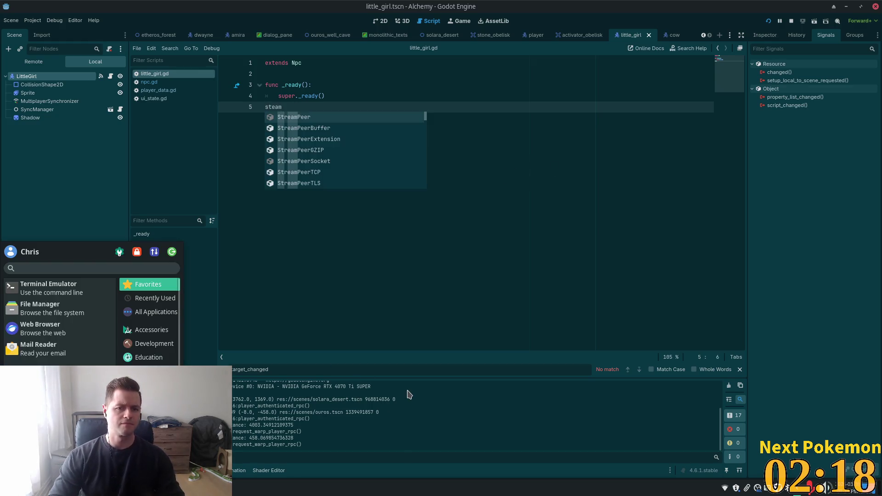
key(BackSpace)
key(BackSpace)
key(BackSpace)
key(Escape)
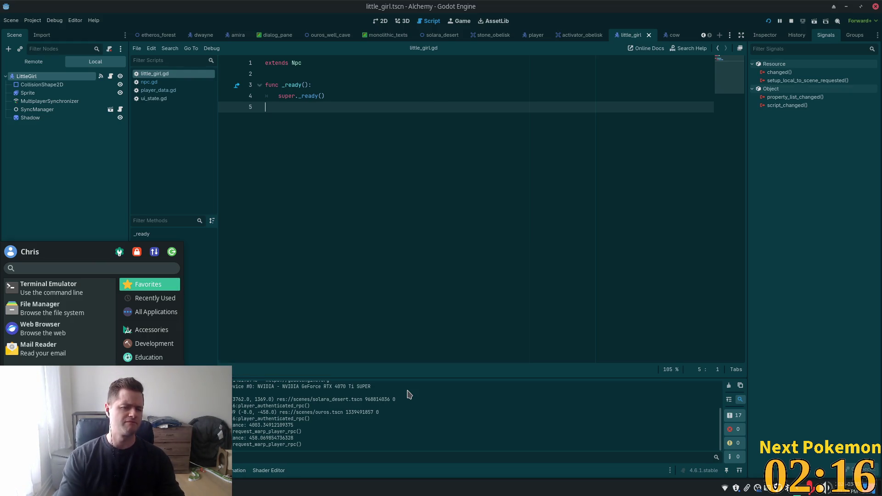
click(793, 21)
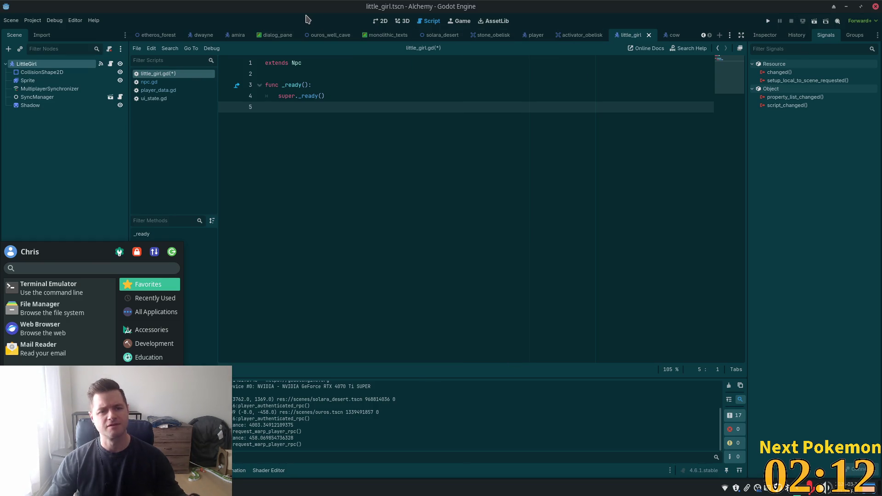
text(steam)
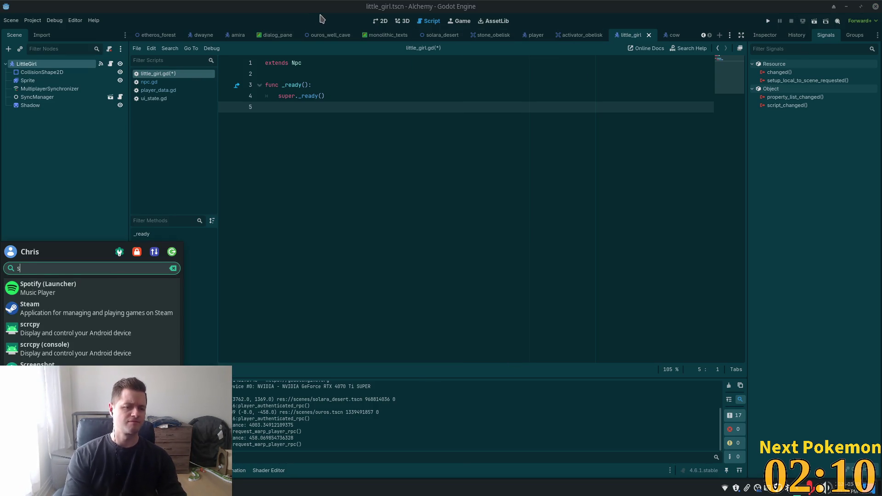
key(Return)
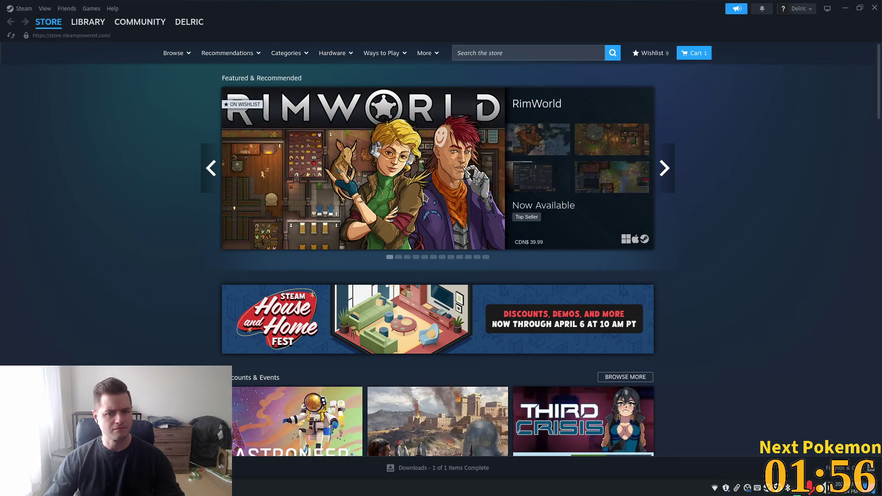
Step: Go from the Steam store to the Library's Mana Seed Sprite Generator page
mouse_move(599, 229)
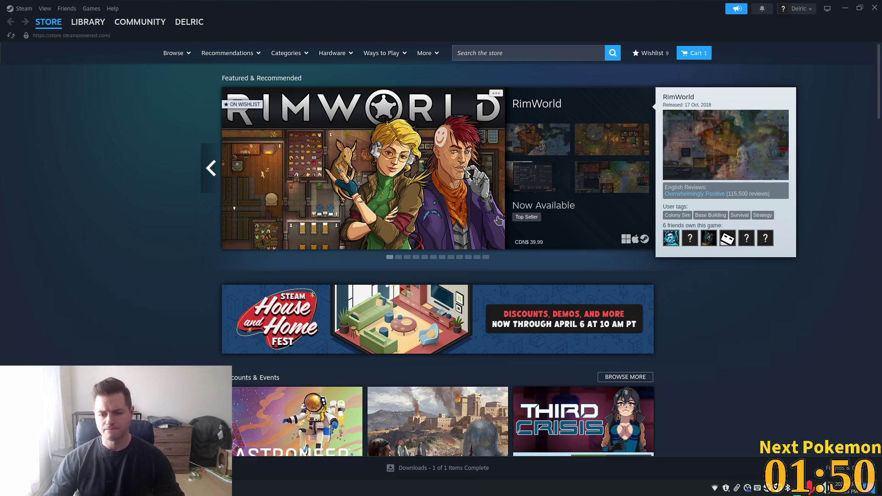
scroll(470, 217, down, 3)
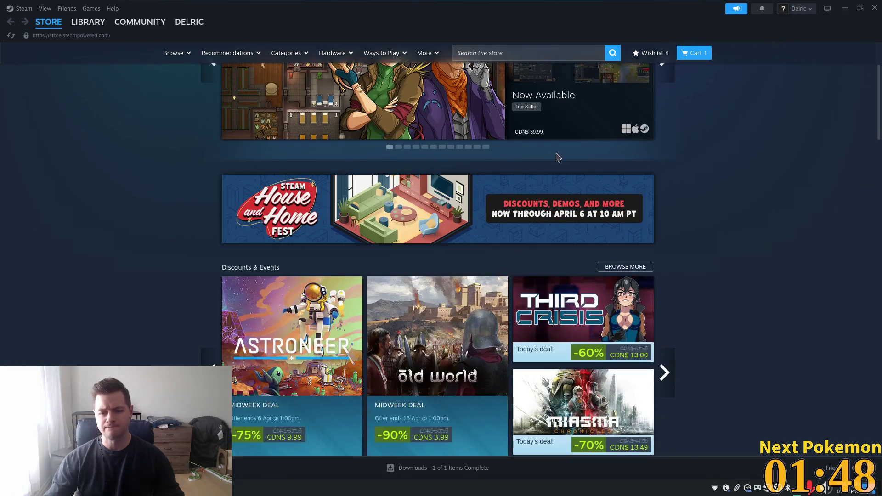
scroll(557, 158, up, 3)
click(573, 53)
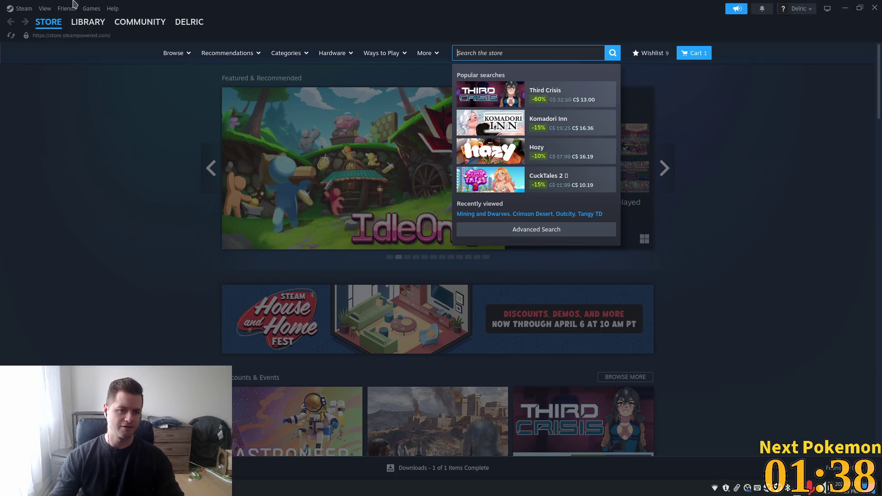
click(88, 22)
click(62, 149)
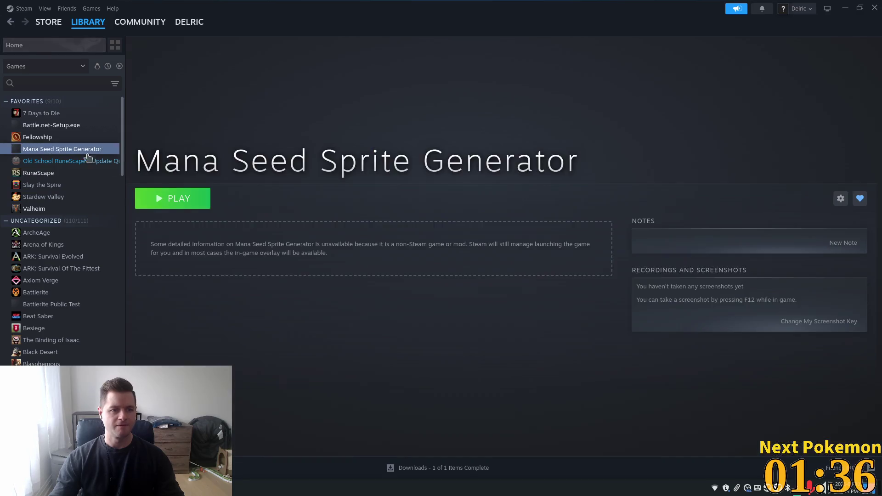
Step: Launch Mana Seed Sprite Generator, close the Sprite Customizer window, and minimize Steam
click(188, 196)
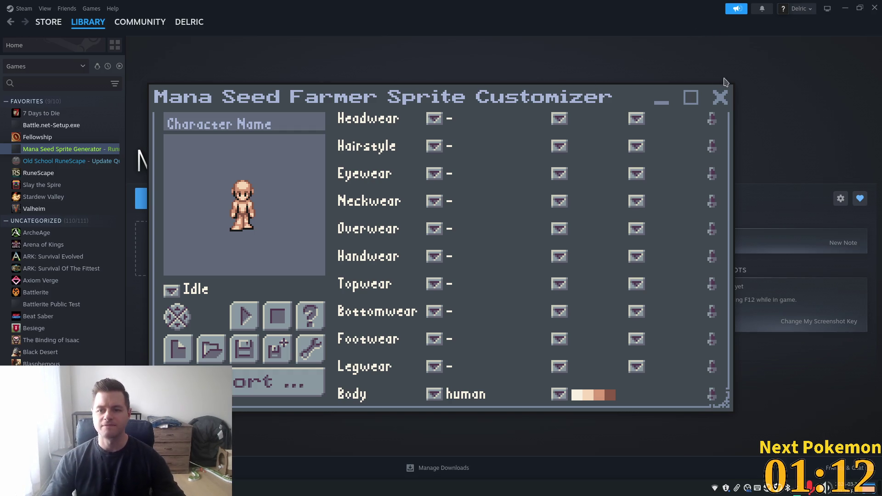
click(720, 97)
click(848, 10)
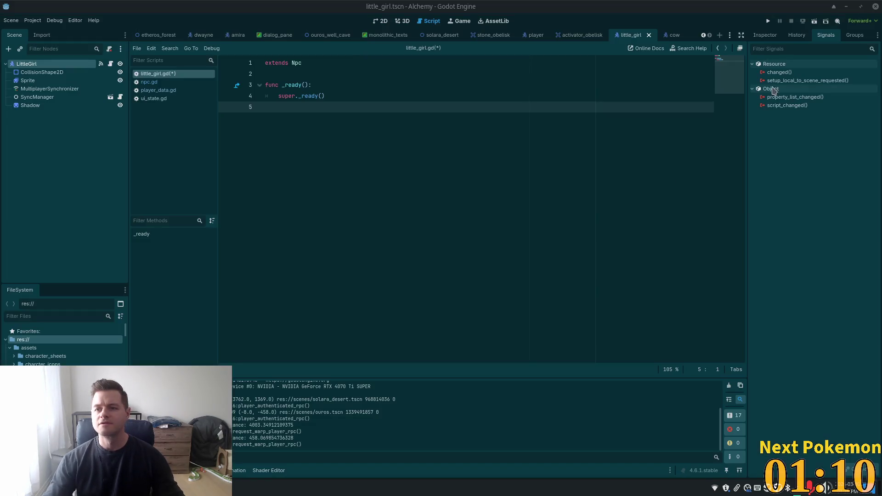
Step: Open the ouros.tscn scene in the 2D view via quick-open search
mouse_move(158, 36)
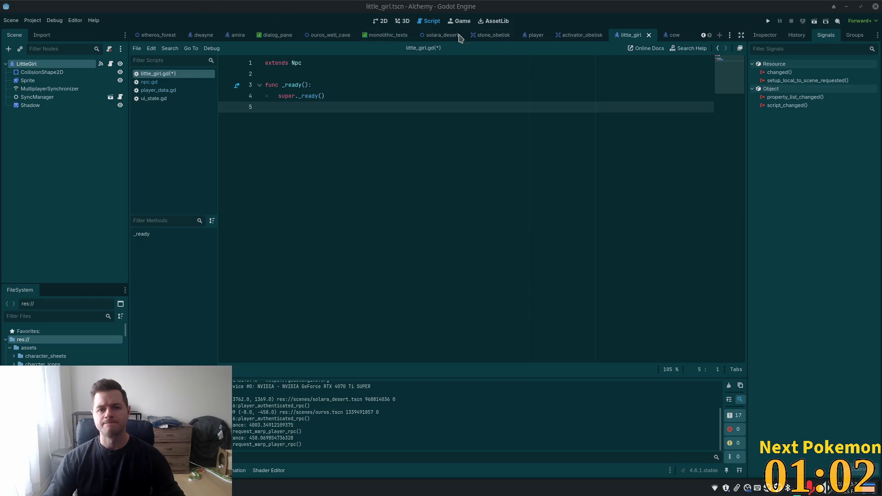
click(372, 21)
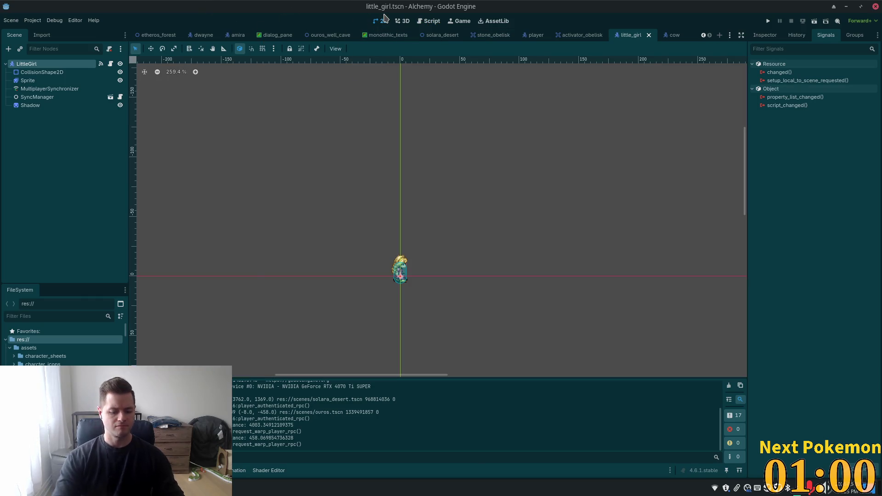
key(shift+alt+o)
text(ouros)
key(Down)
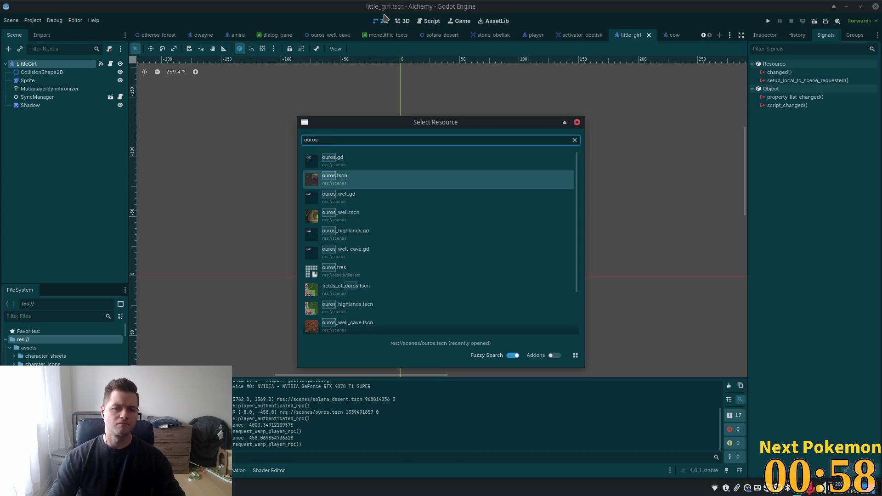
key(Return)
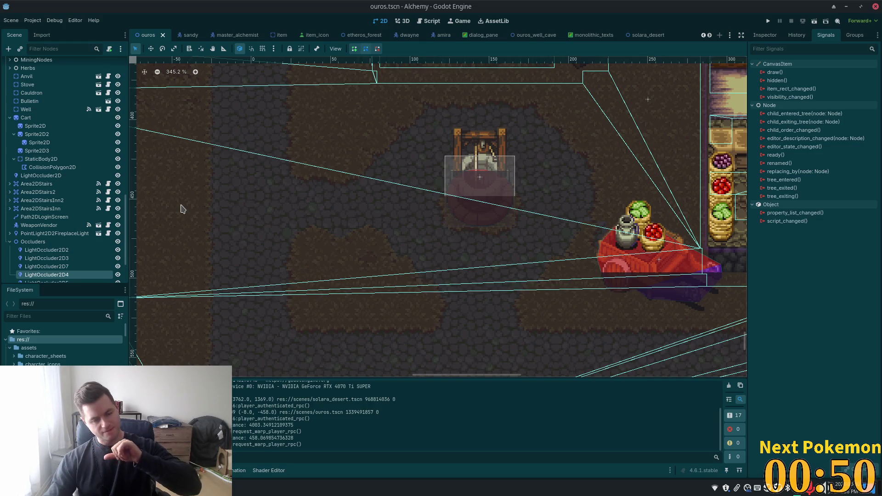
Step: Find the OldMan NPC on the ouros map and open its own scene
scroll(345, 197, down, 8)
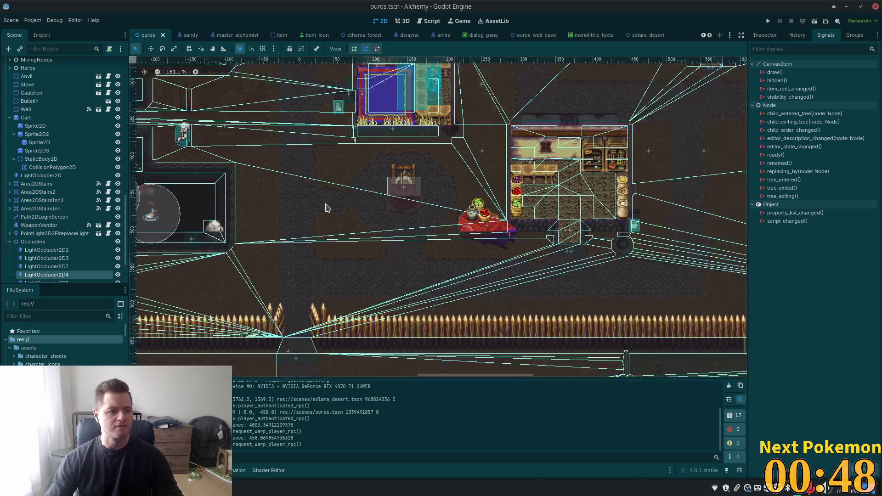
scroll(324, 204, down, 3)
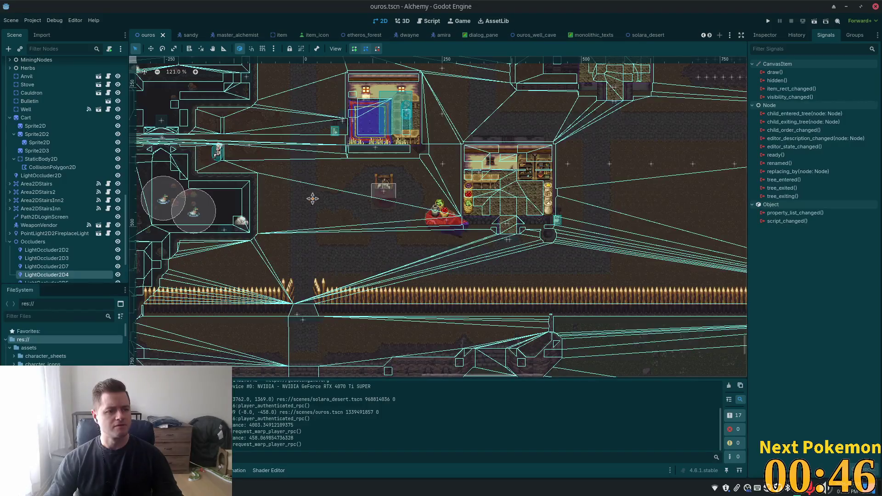
drag(424, 234, 528, 267)
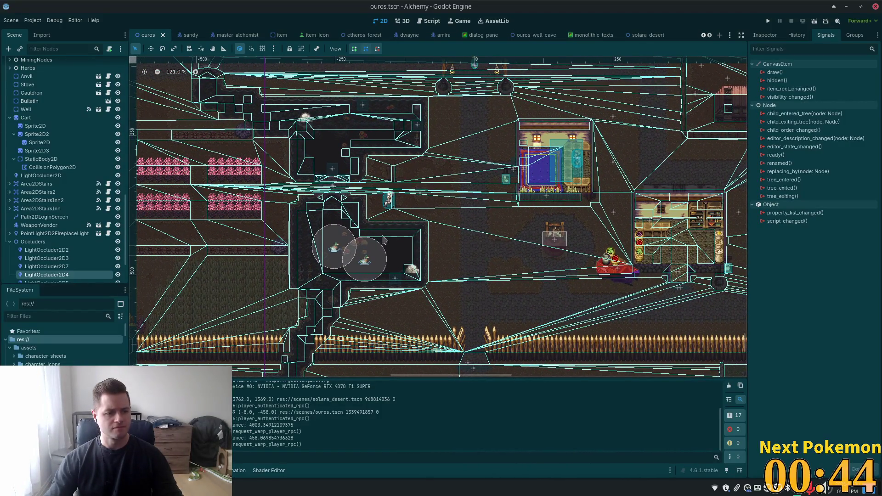
scroll(384, 239, up, 1)
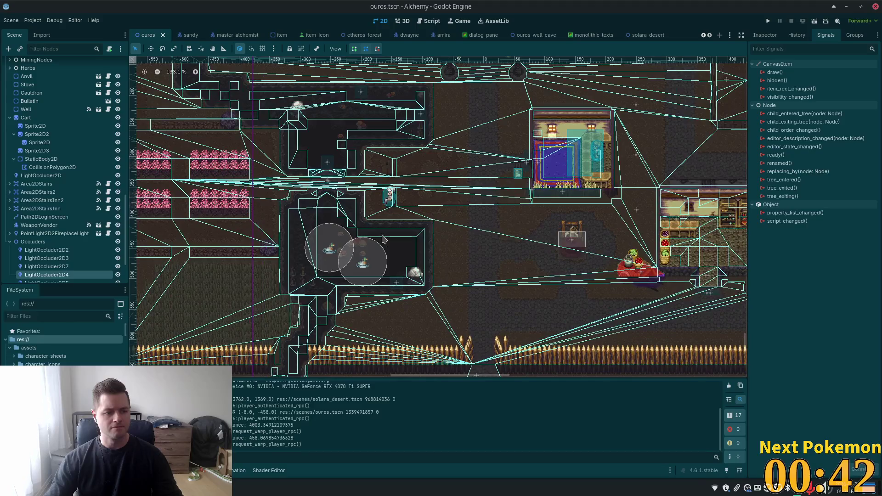
scroll(384, 239, up, 3)
drag(416, 228, 520, 252)
scroll(510, 239, up, 10)
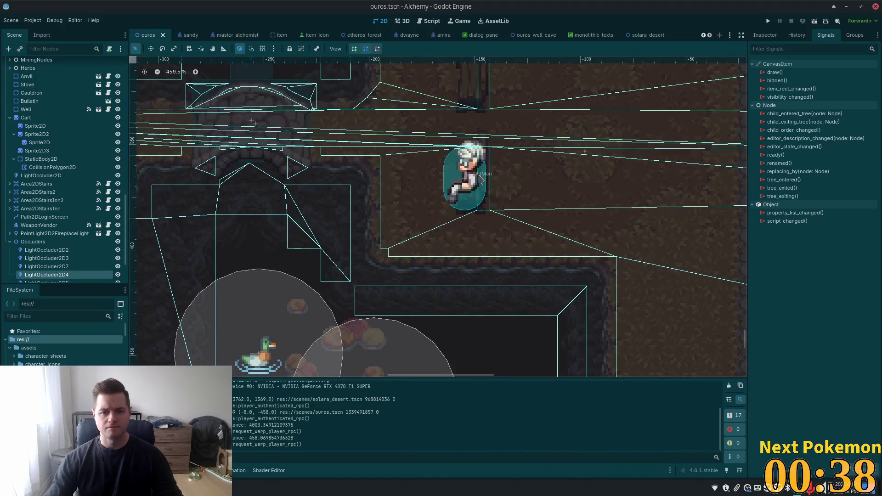
click(474, 177)
scroll(98, 257, up, 5)
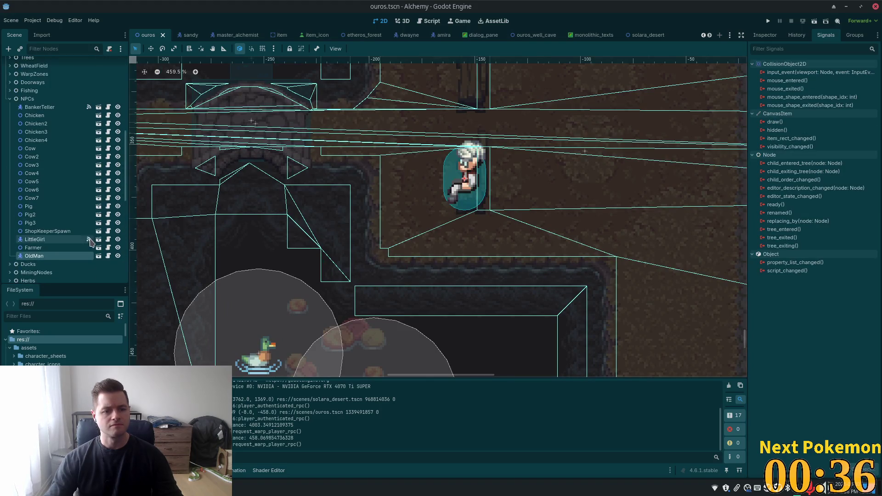
click(98, 257)
Step: Inspect the OldMan root node's CollisionObject2D Input Pickable setting in the Inspector
click(65, 81)
click(48, 72)
click(46, 64)
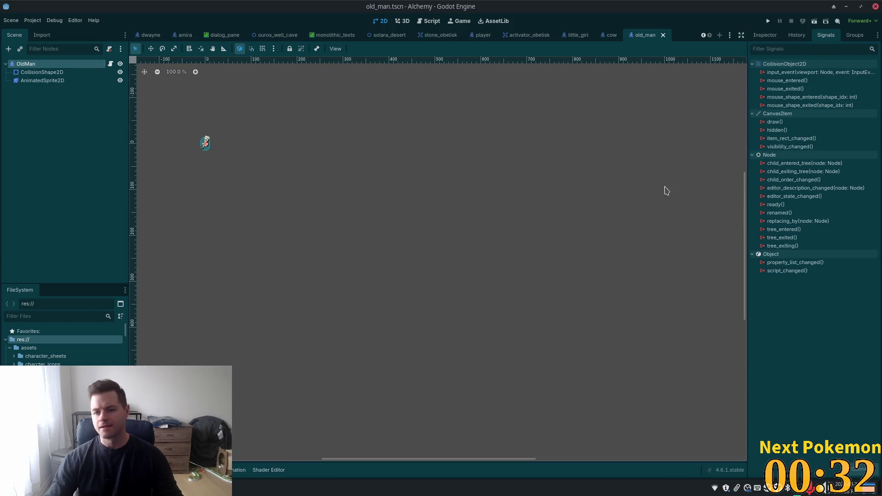
click(765, 36)
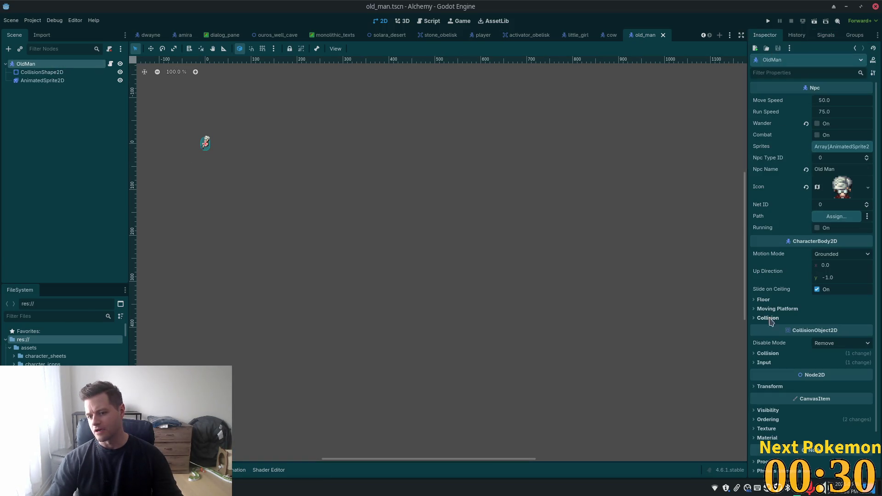
click(763, 363)
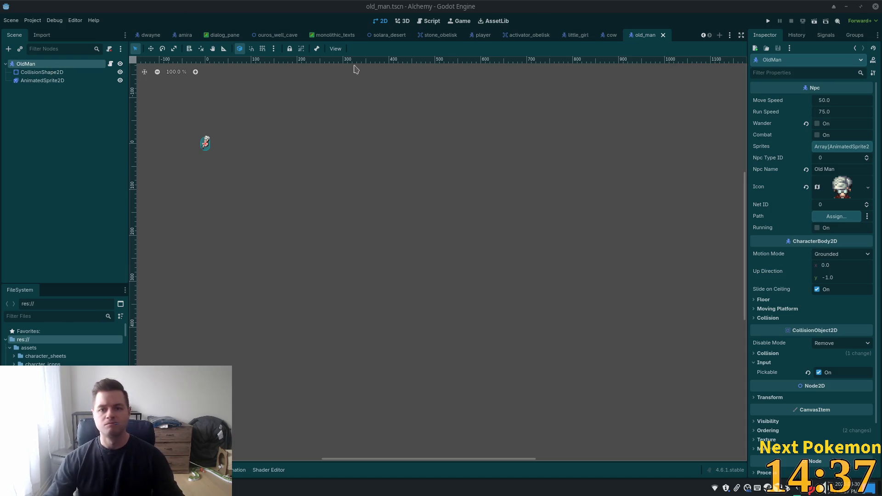
click(578, 35)
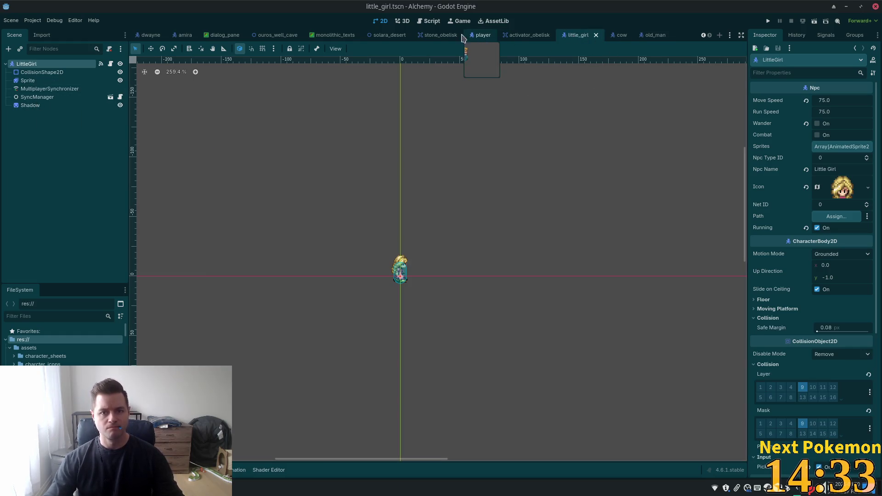
Step: Compare Amira's Quest node, Npc Quest ID 6, against the Old Man scene's nodes
click(184, 35)
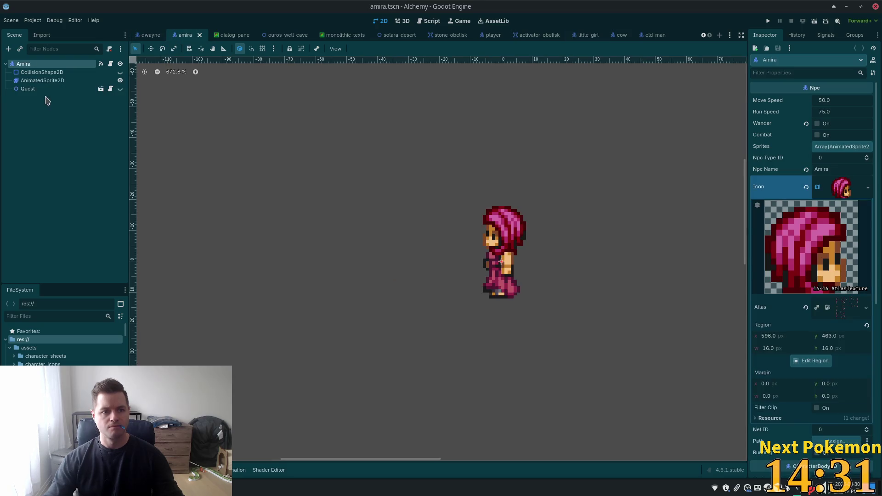
click(18, 89)
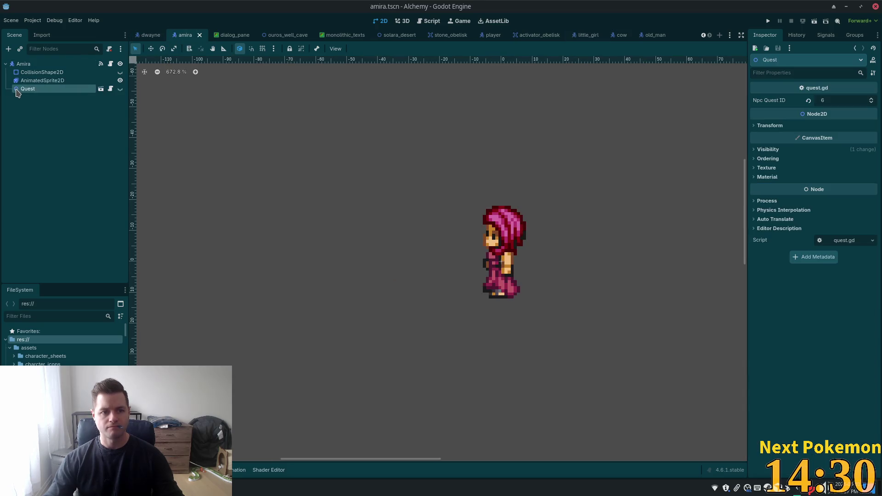
click(648, 35)
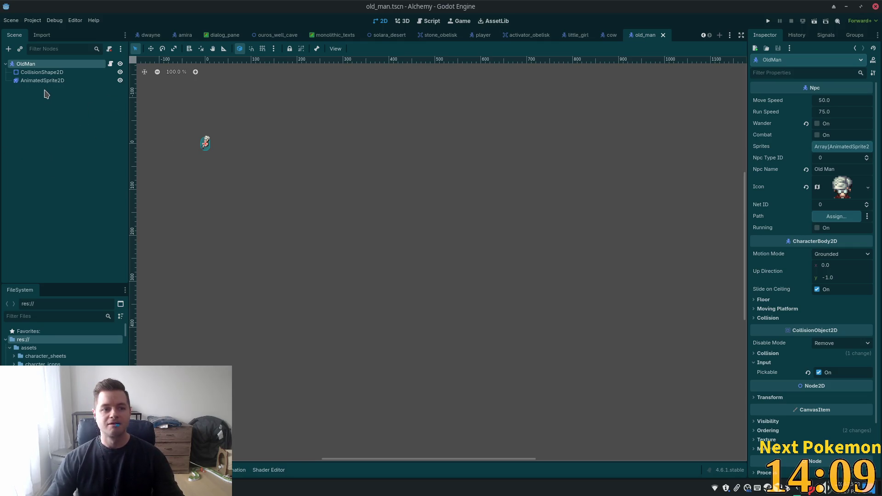
key(Down)
key(Up)
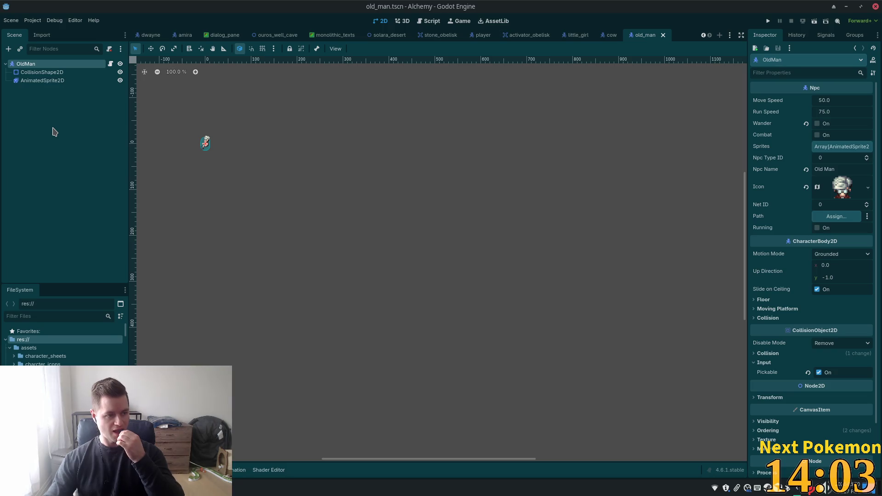
right_click(42, 65)
click(14, 131)
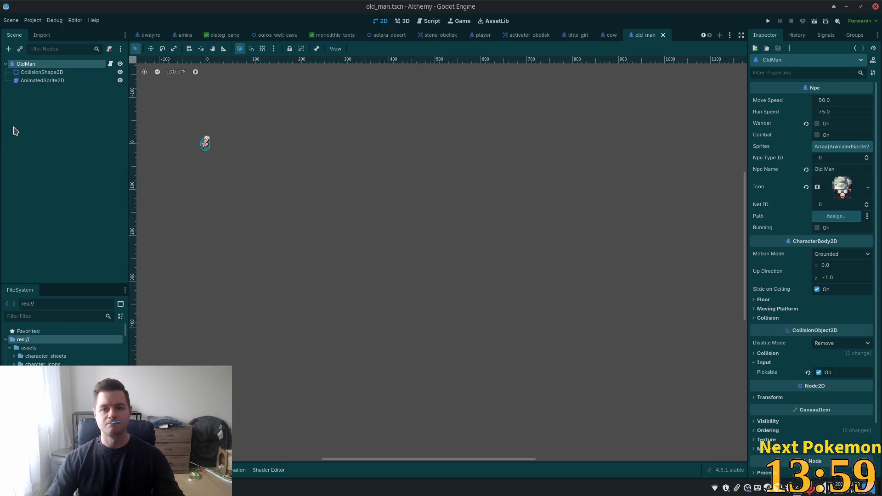
click(185, 35)
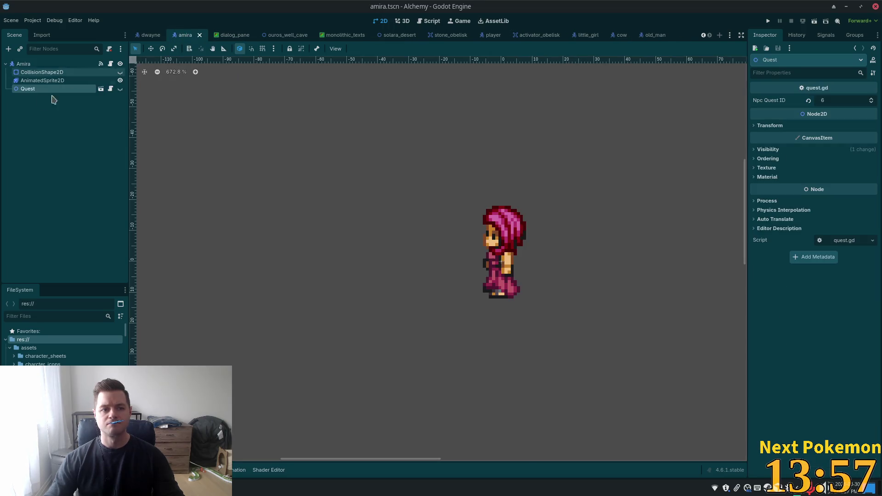
Step: Copy Amira's Quest node and paste it under the OldMan root node
right_click(36, 90)
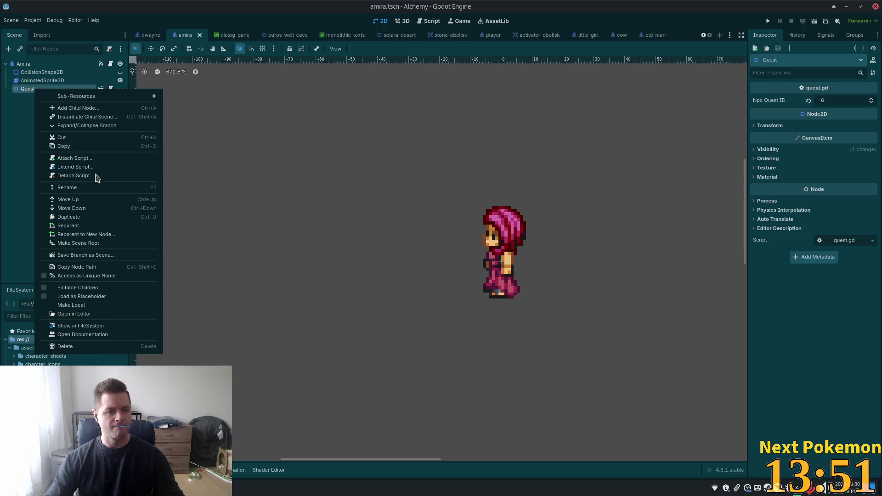
click(72, 146)
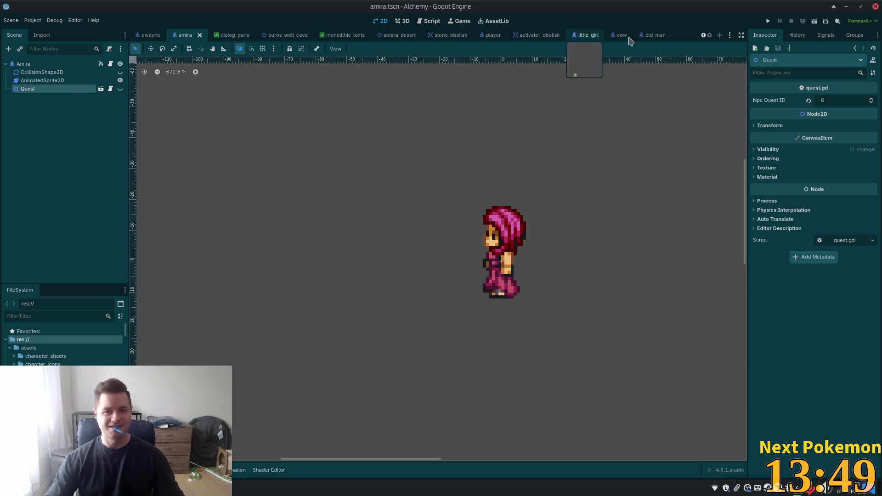
click(645, 36)
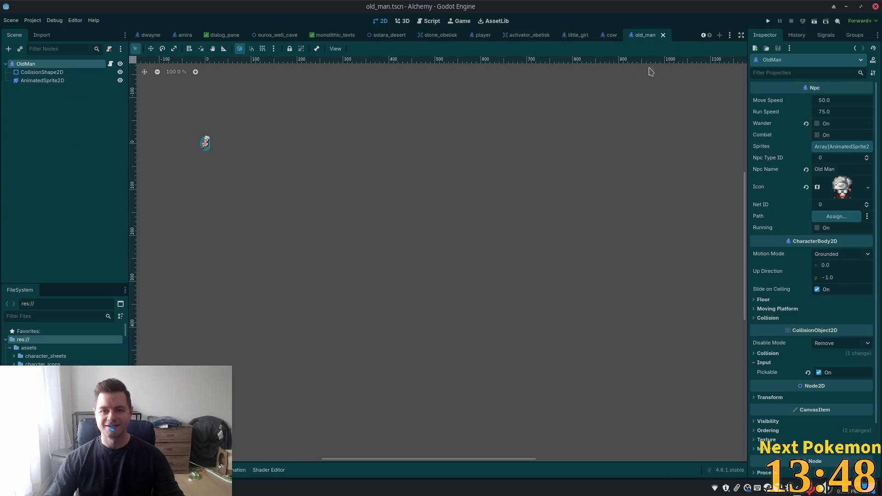
click(40, 114)
click(26, 64)
right_click(36, 62)
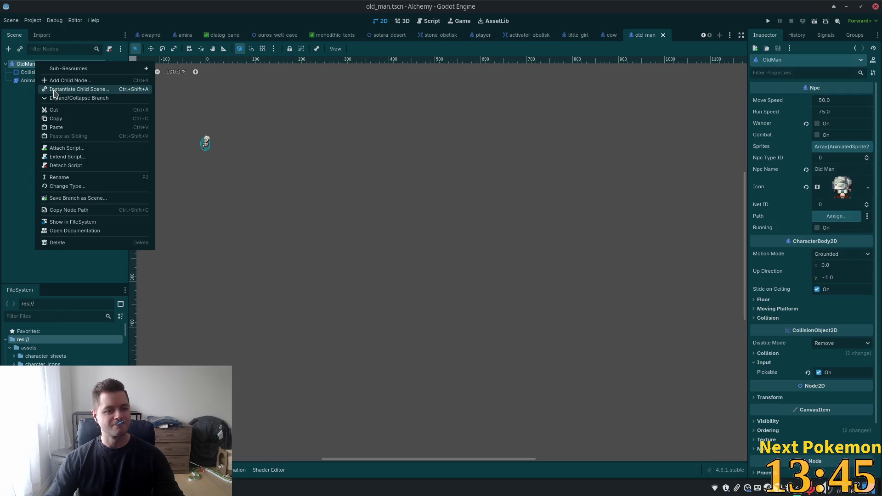
click(78, 132)
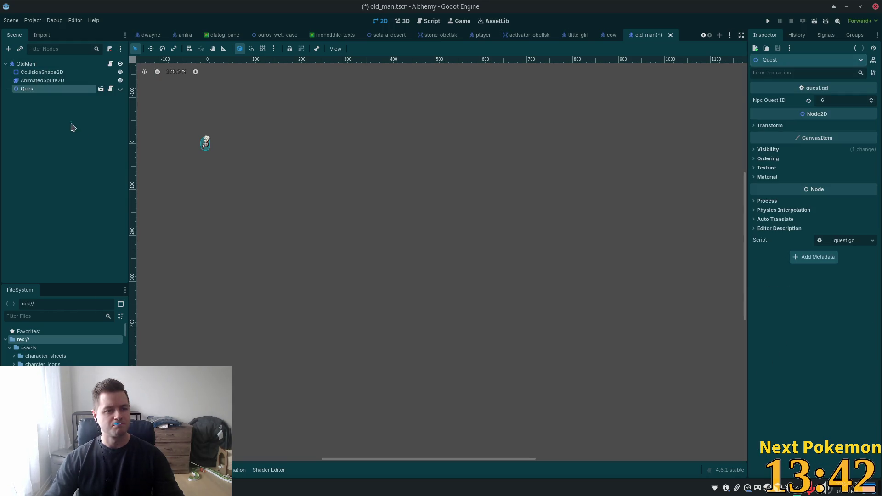
Step: Set the pasted Quest node's Npc Quest ID to 7 and save the Old Man scene
click(833, 102)
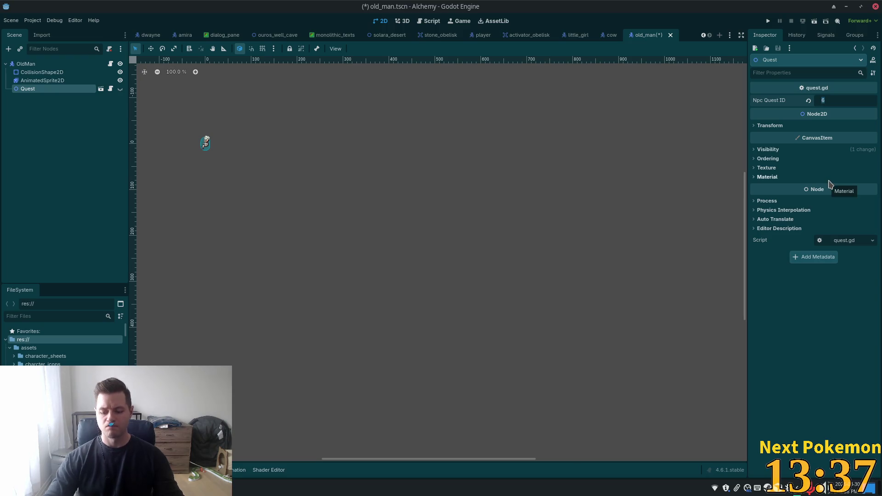
text(7)
key(Return)
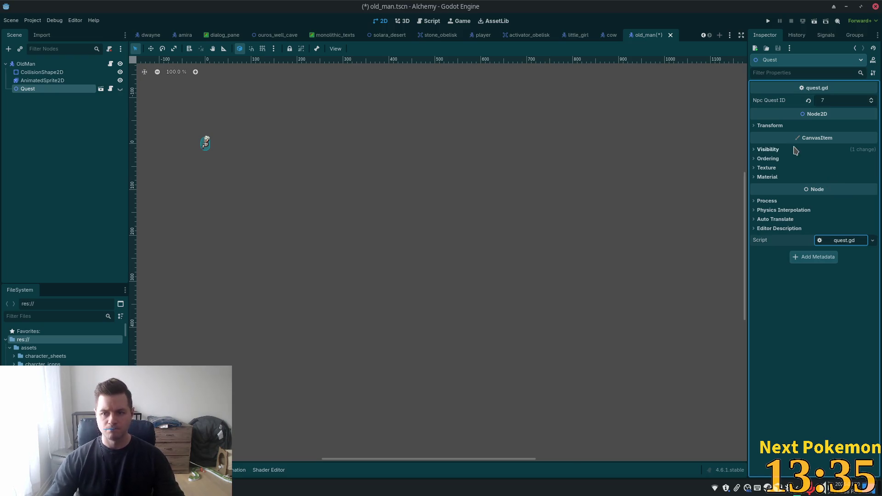
key(ctrl+s)
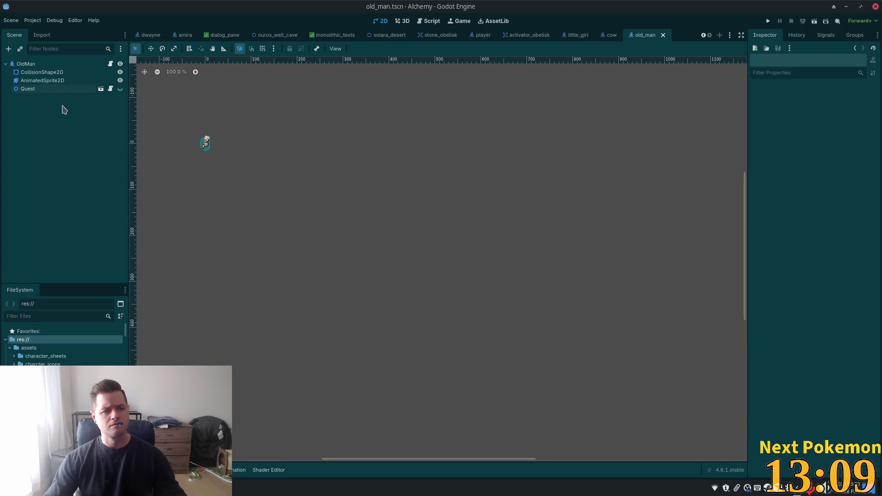
Step: Switch from Godot over to the Cursor window
key(super)
key(Escape)
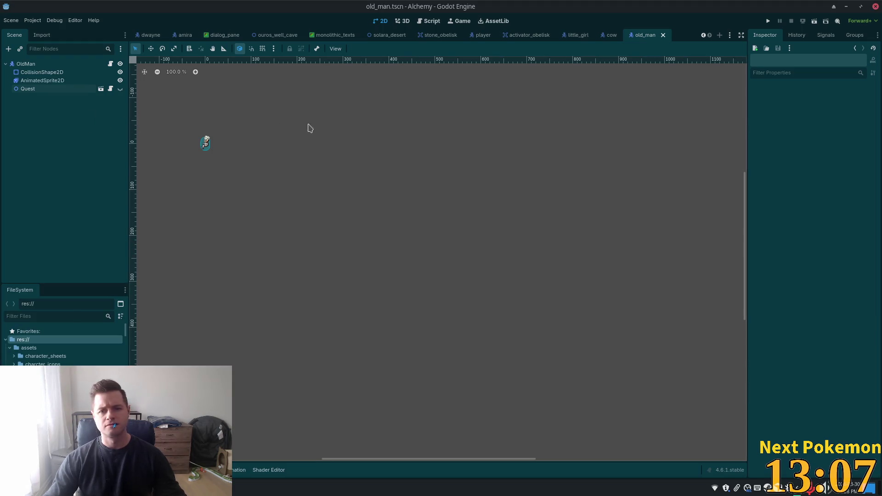
key(alt+Tab)
scroll(125, 27, up, 3)
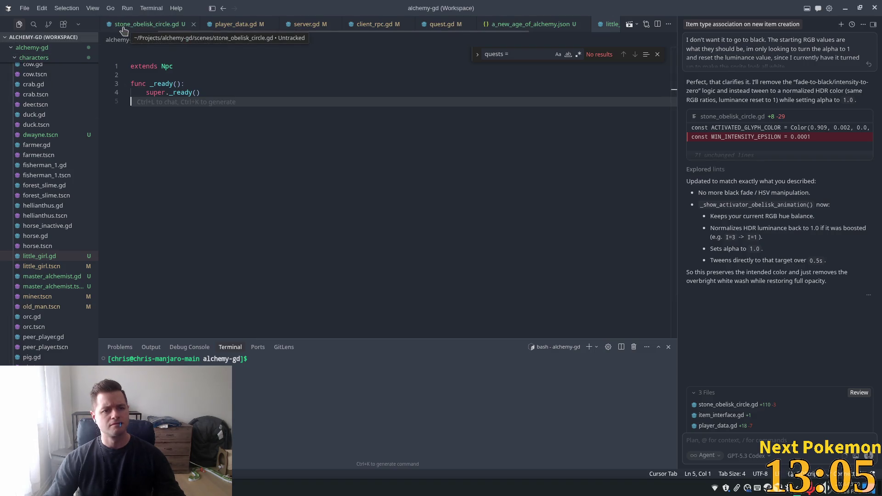
Step: Open a_new_age_of_alchemy.json and copy its last stage block, lines 201–215
click(125, 26)
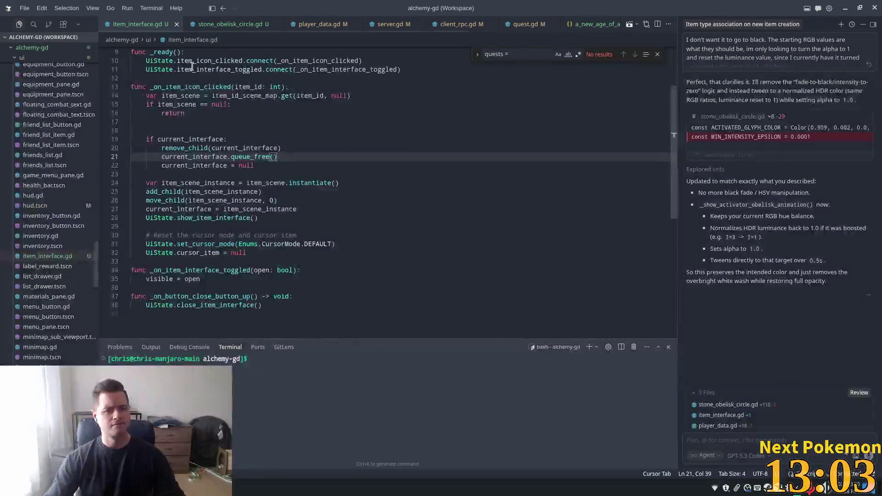
click(574, 26)
scroll(368, 159, up, 5)
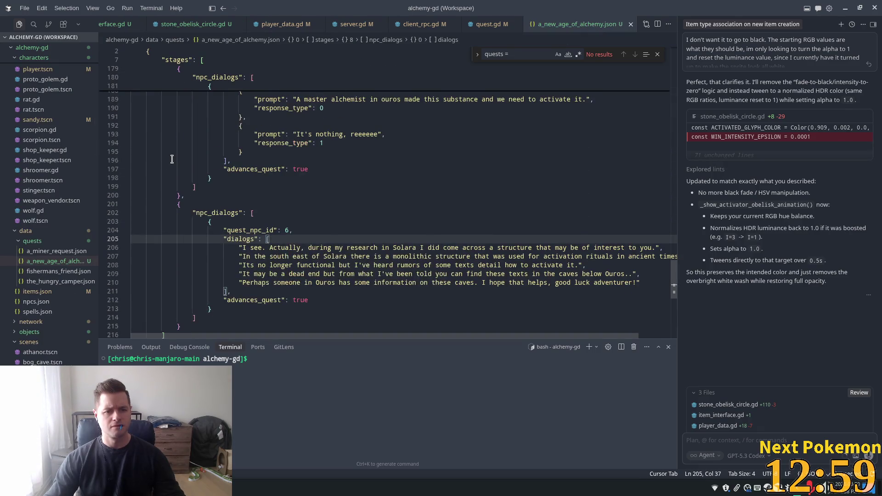
scroll(220, 183, down, 3)
click(178, 136)
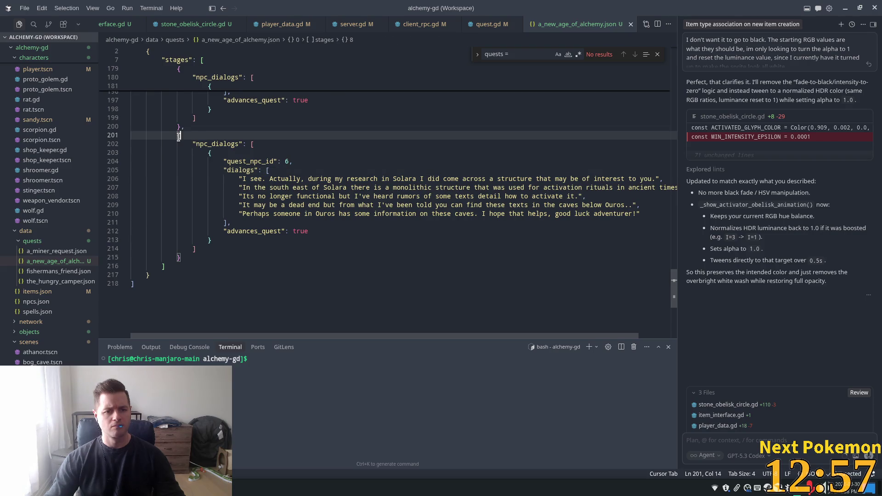
mouse_move(179, 135)
mouse_down()
mouse_move(230, 183)
mouse_move(220, 242)
mouse_move(247, 253)
mouse_up()
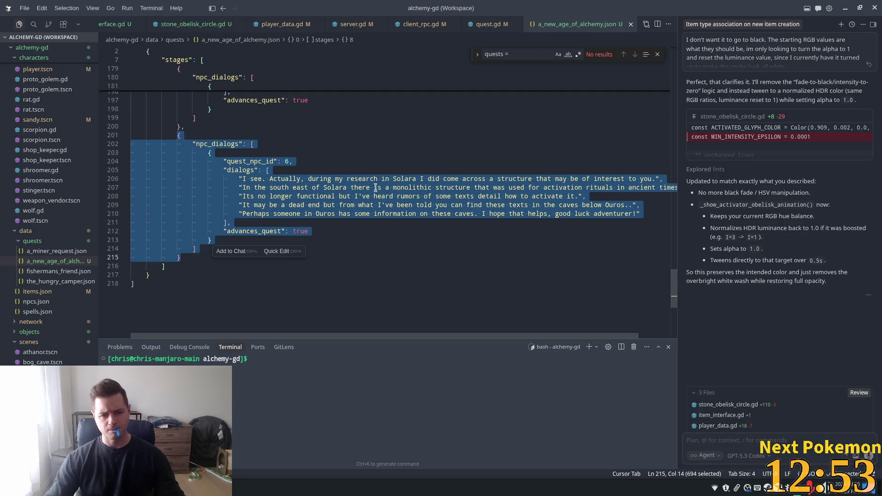
click(218, 154)
Step: Add a comma after the last stage's closing brace on line 215
click(180, 263)
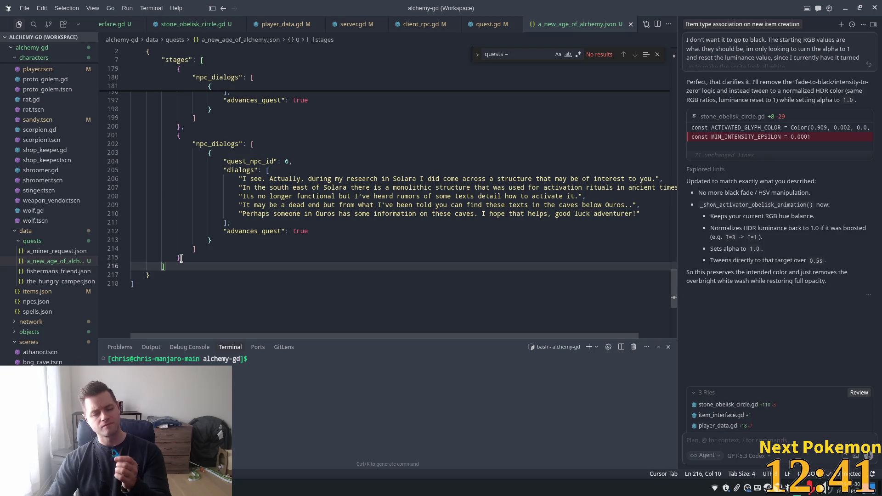
click(184, 257)
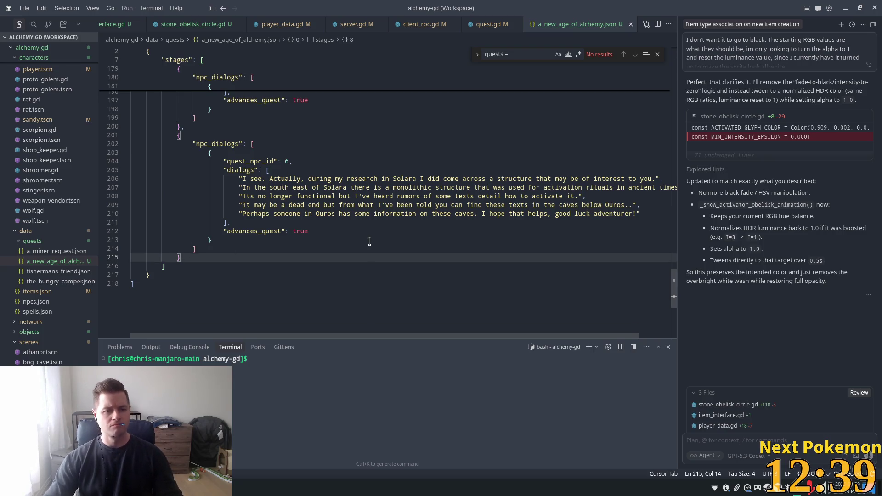
text(,)
key(Escape)
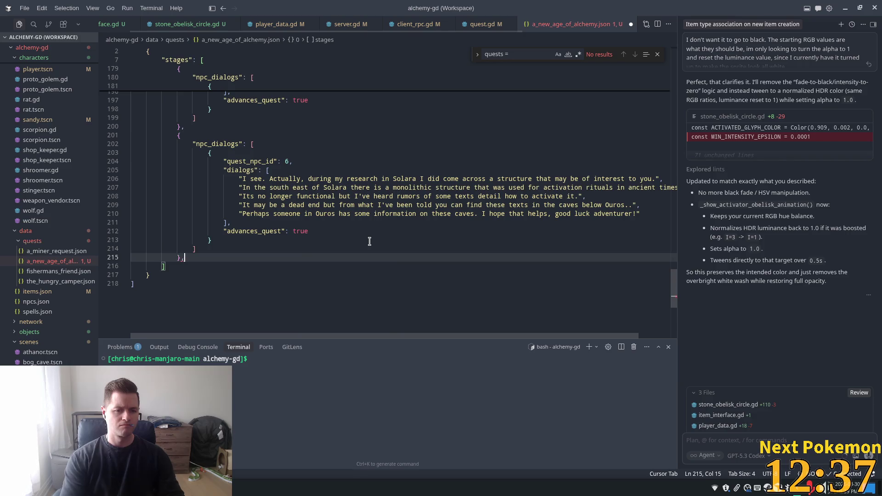
Step: Paste the copied stage and change its quest_npc_id from 6 to 7
key(ctrl+v)
click(285, 194)
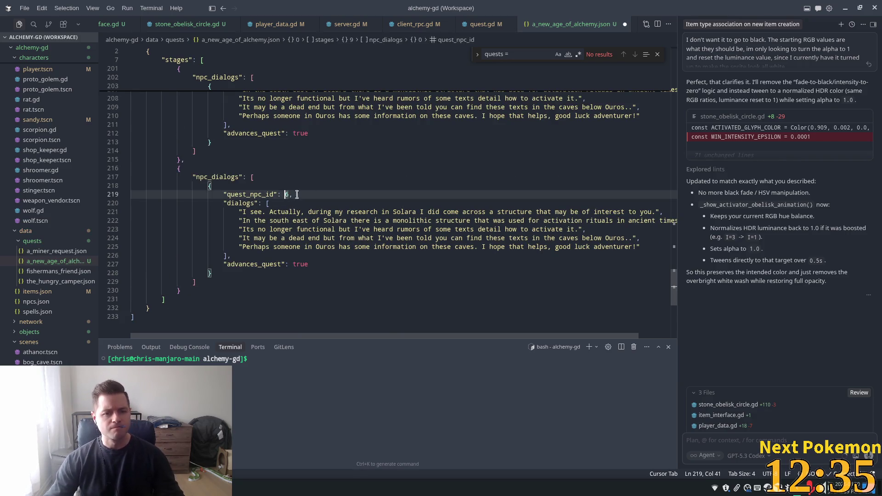
key(Delete)
text(7)
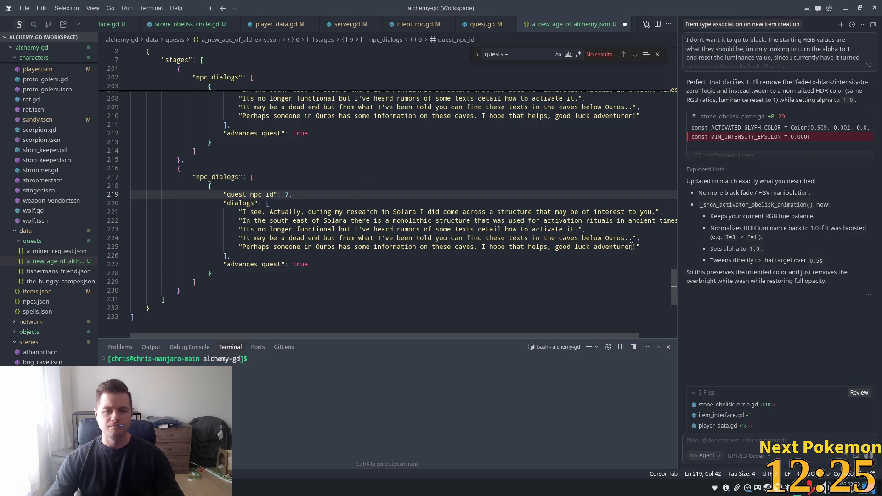
Step: Delete the new stage's five copied dialog lines, leaving an empty string
mouse_move(225, 255)
mouse_down()
mouse_move(230, 216)
mouse_move(243, 211)
mouse_up()
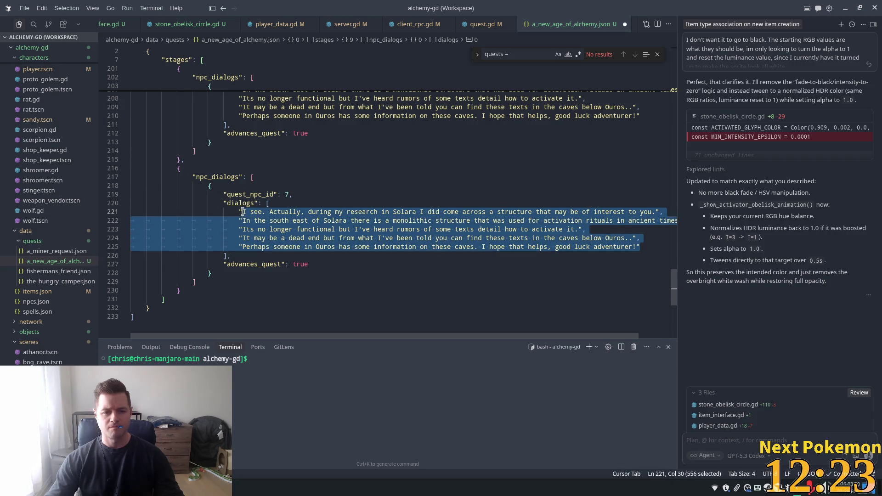
key(BackSpace)
text("")
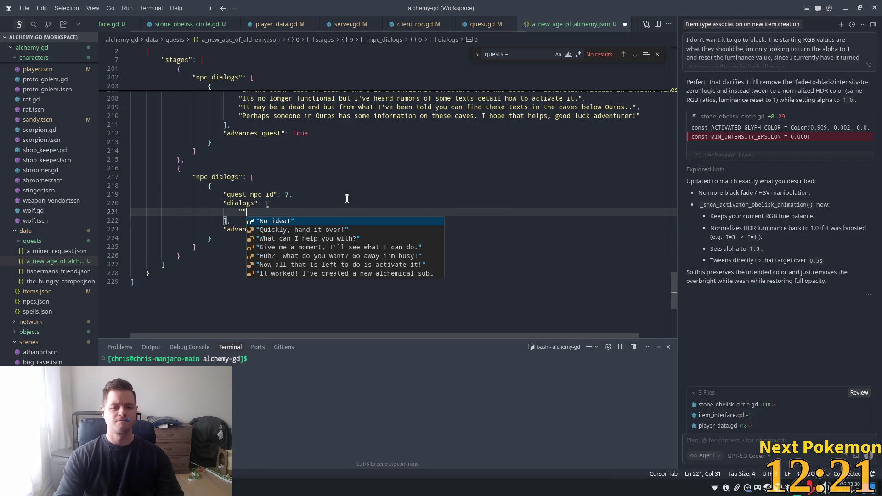
click(348, 197)
key(Down)
key(Down)
key(Down)
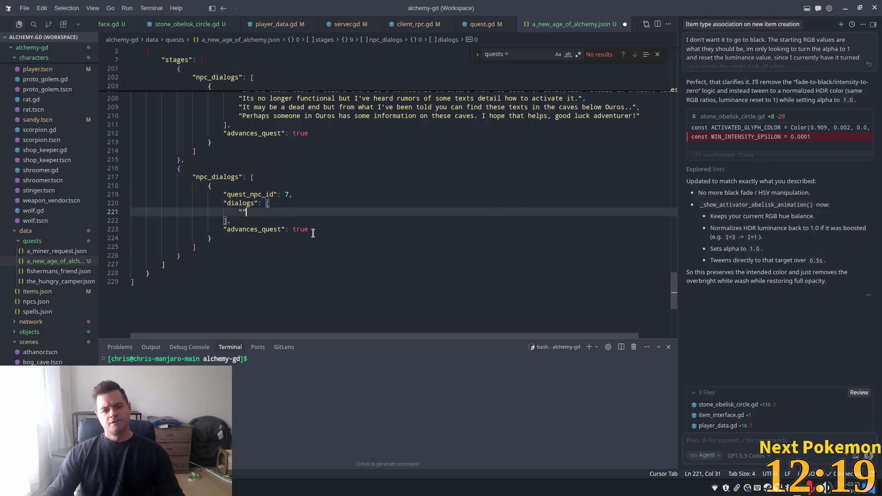
Step: Change the new NPC 7 stage's advances_quest from true to false on line 223
key(shift+End)
key(Tab)
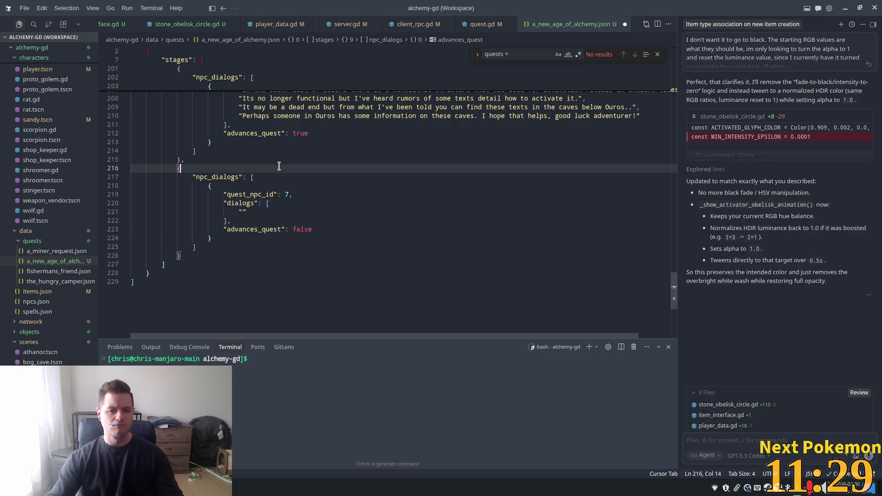
click(220, 169)
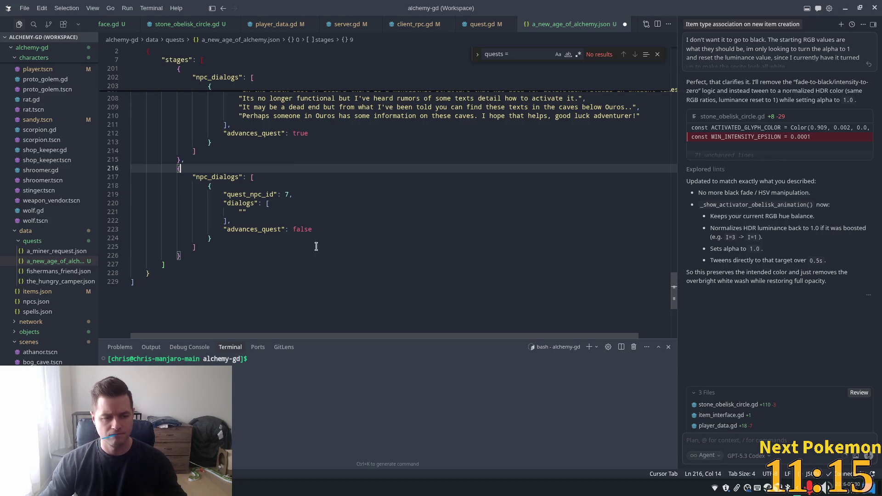
click(274, 195)
click(251, 220)
click(245, 212)
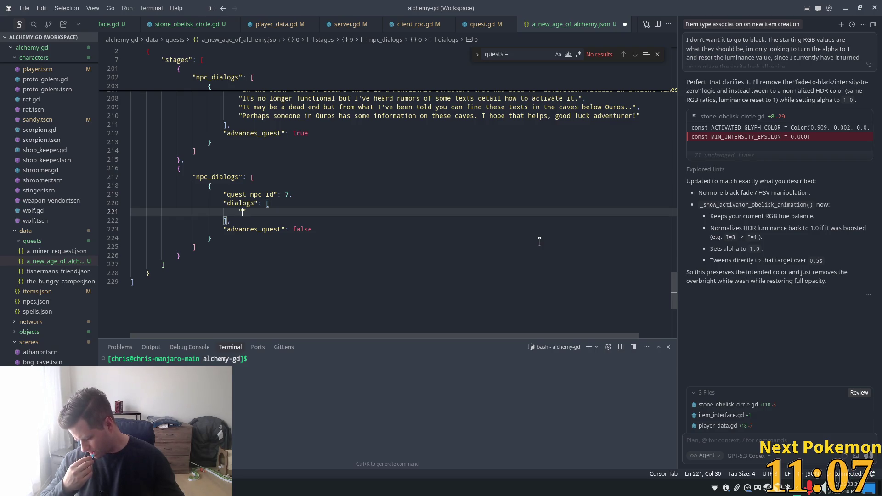
Step: Write the first NPC 7 line: 'There are caves below this town, as a boy we would enter them by climbing down the well.'
text(T)
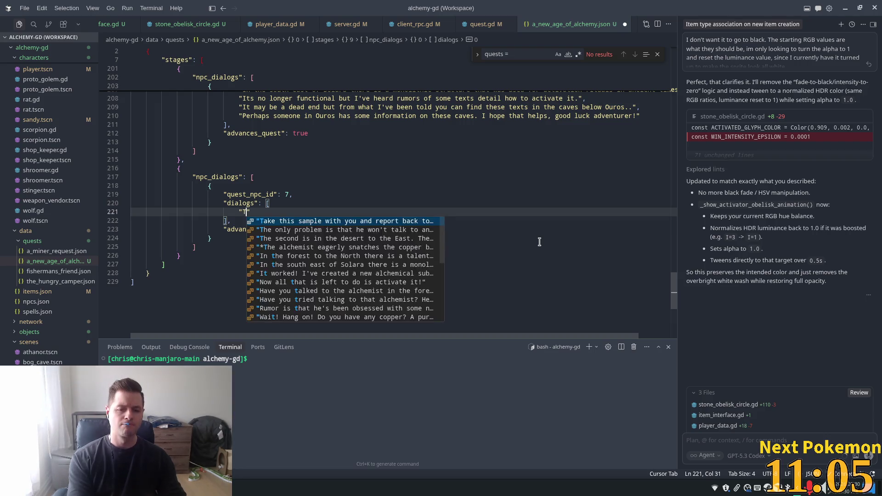
text(here are)
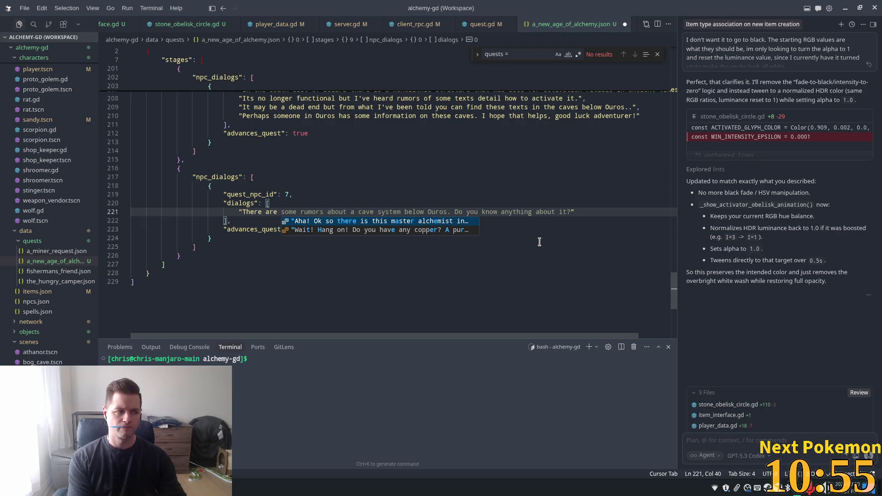
text(cav)
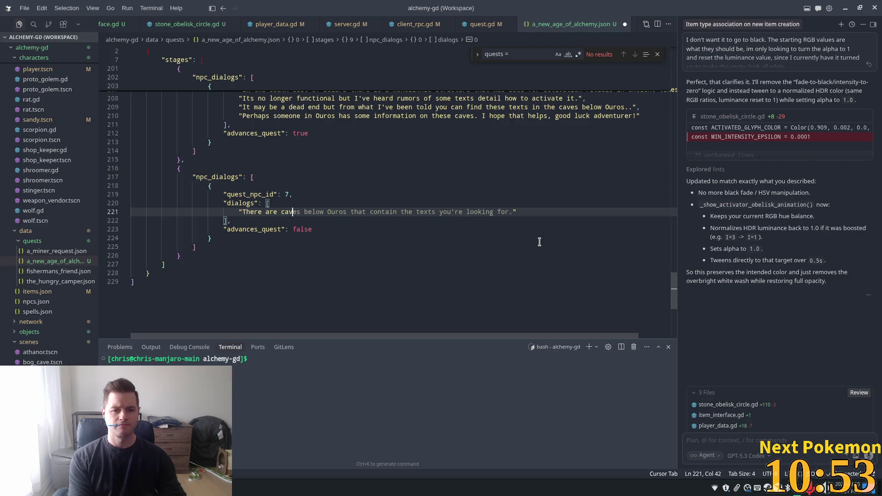
text(es b)
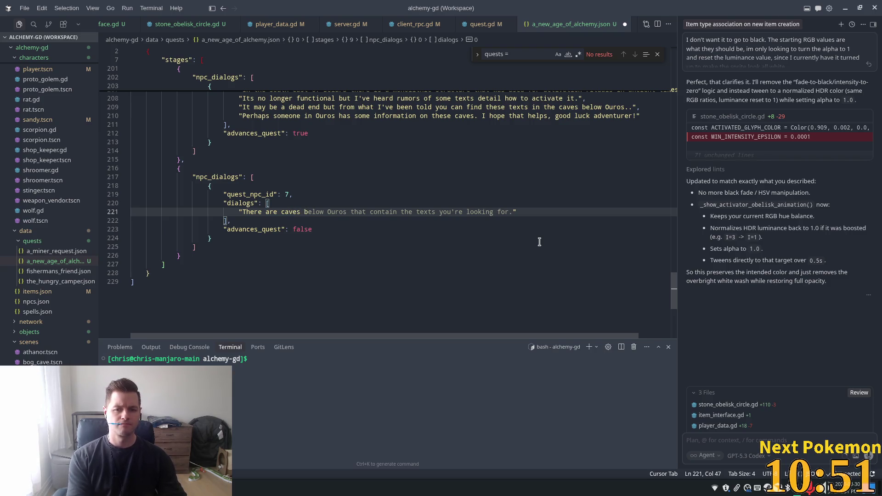
text(ewlo)
key(BackSpace)
key(BackSpace)
key(BackSpace)
text(elow)
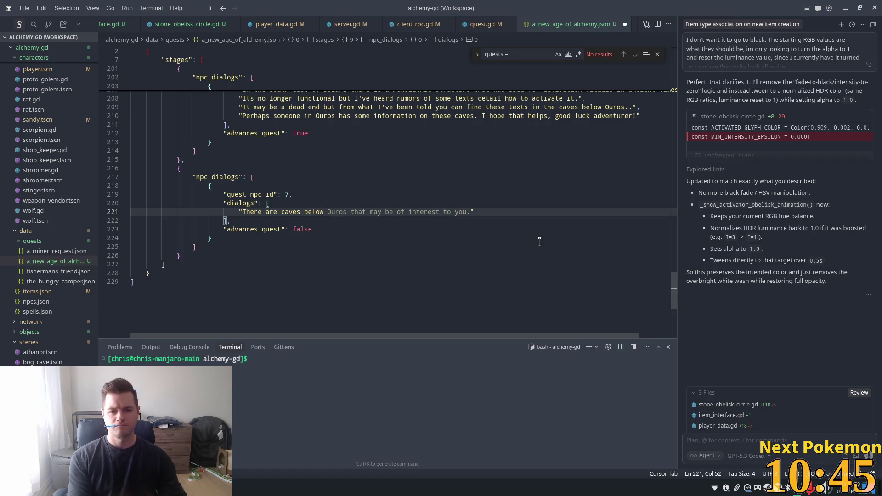
text(this to)
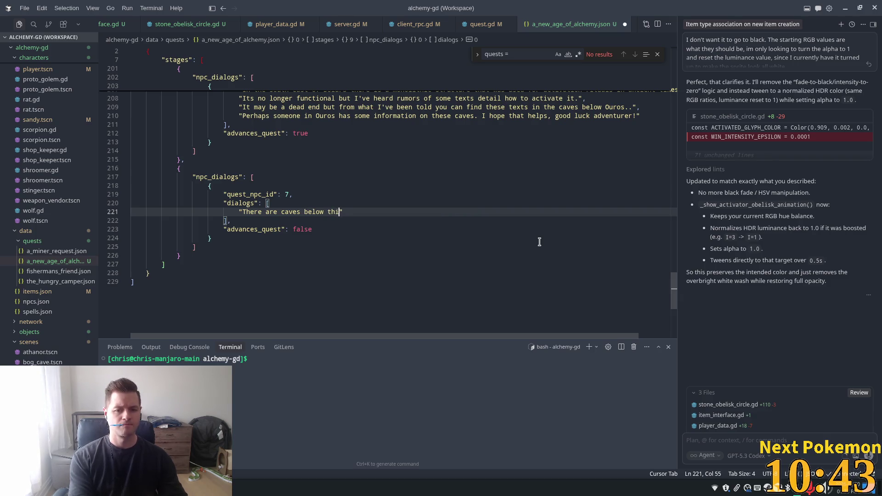
text(wn, )
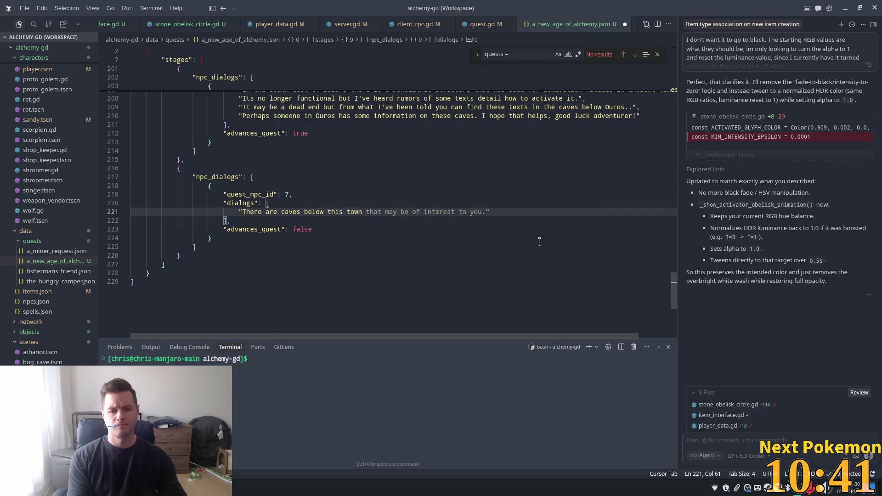
text(as a boy)
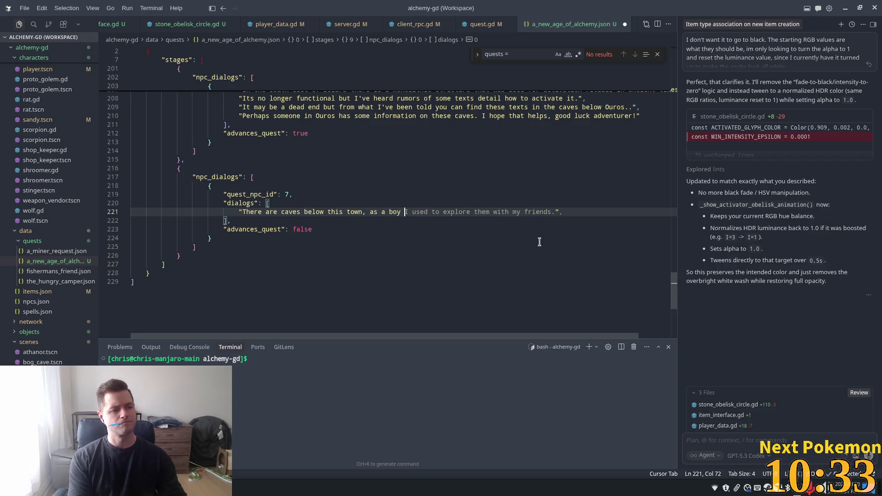
text(we would )
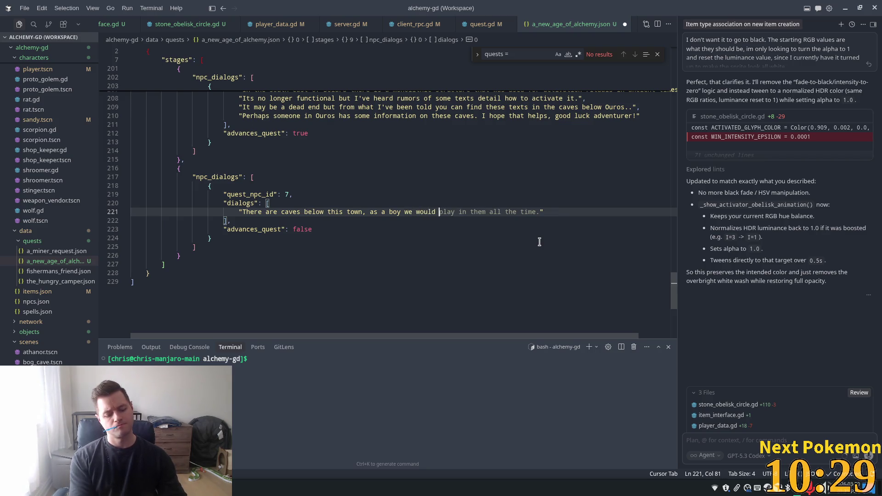
text(enter thr)
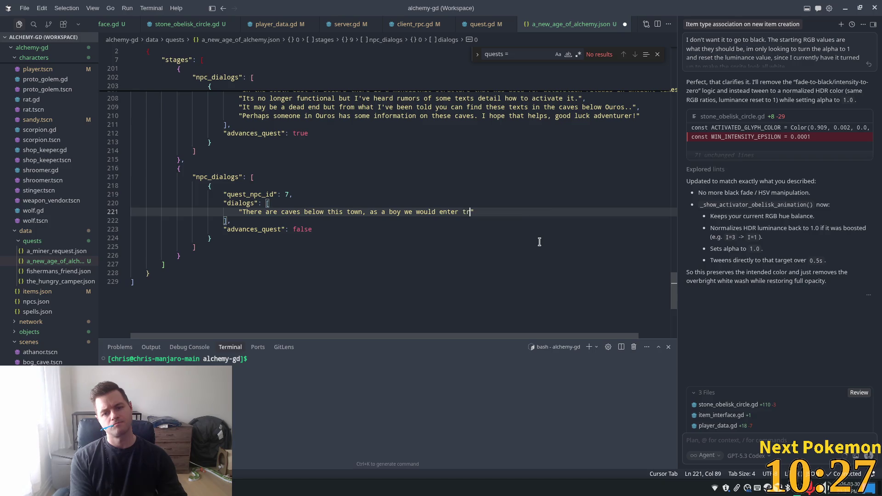
text(ough th)
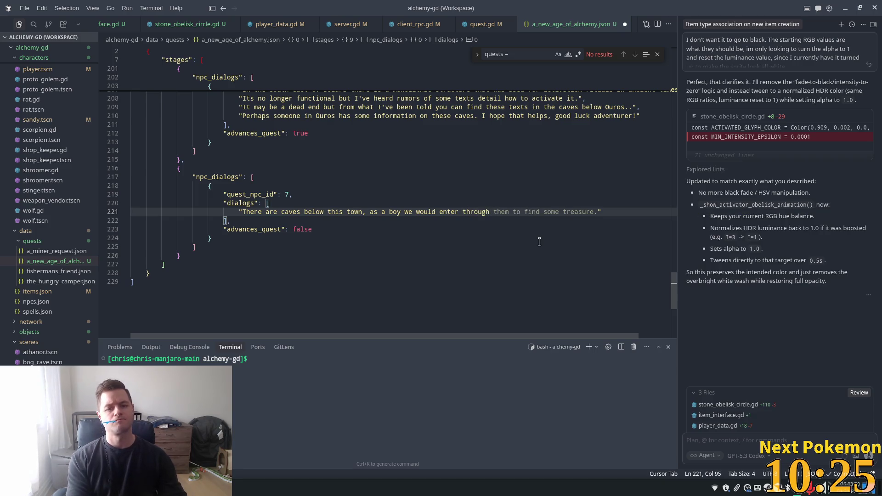
text(e)
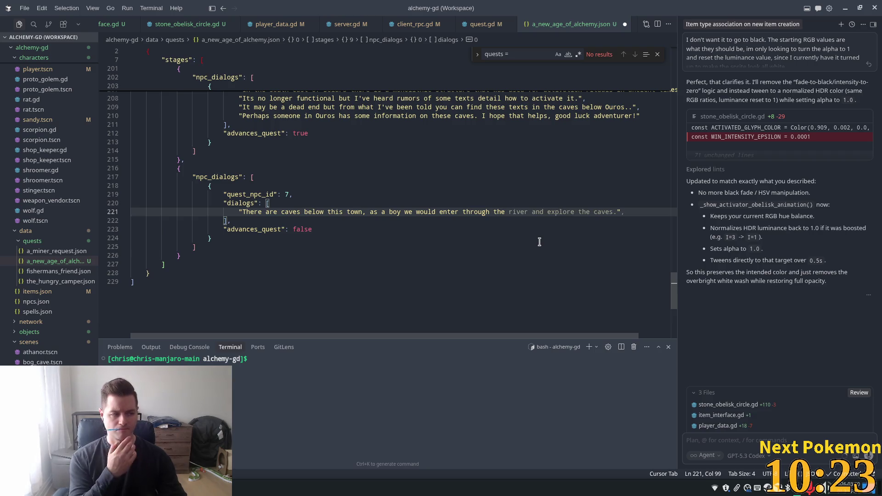
key(BackSpace)
key(BackSpace)
key(BackSpace)
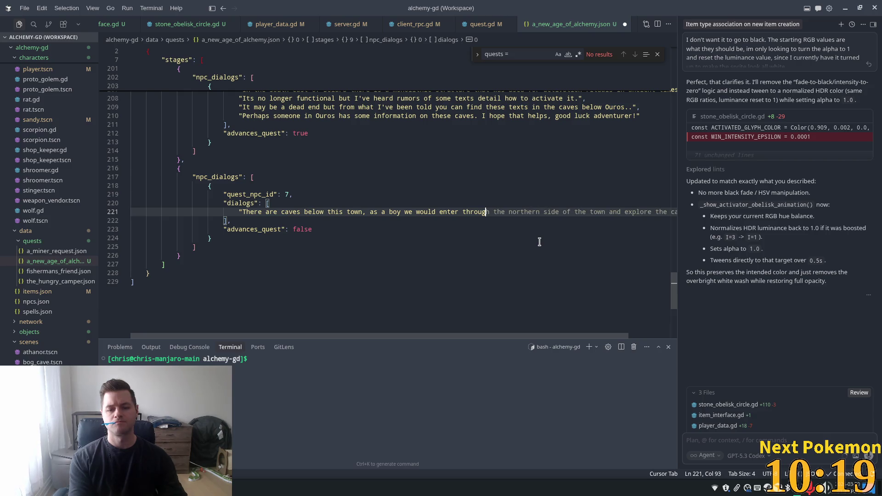
key(BackSpace)
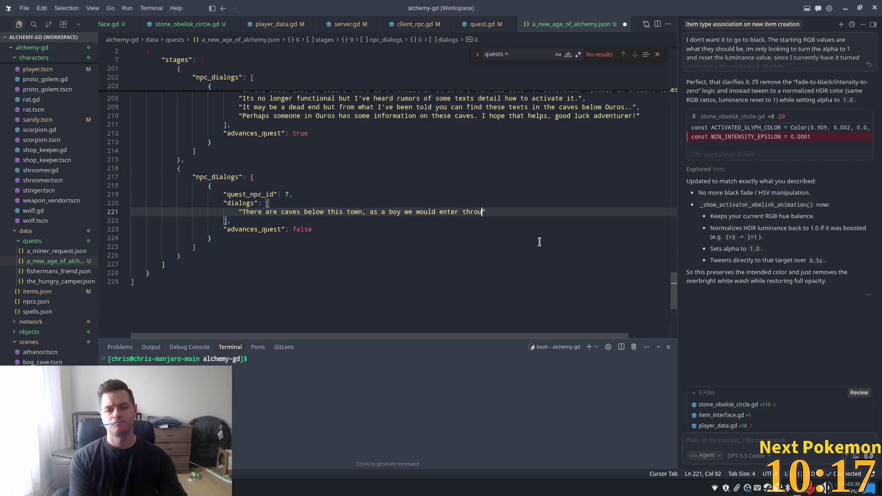
key(BackSpace)
key(BackSpace)
key(BackSpace)
text(them)
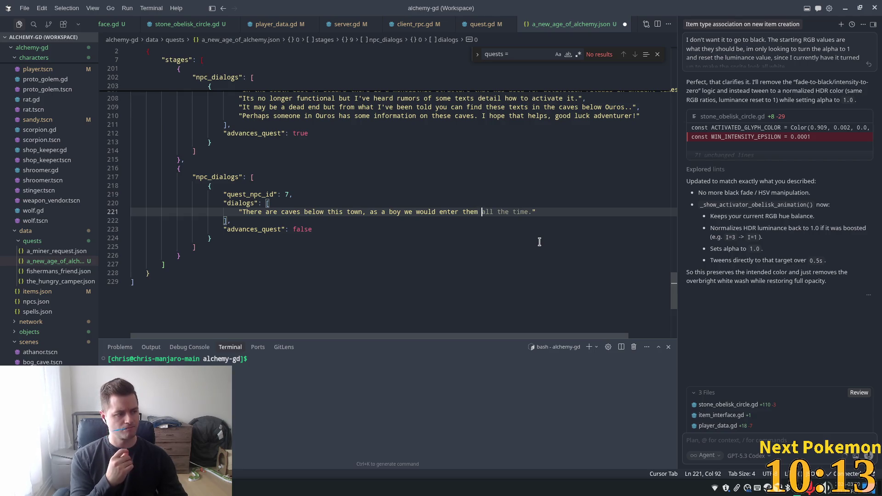
text(by cli)
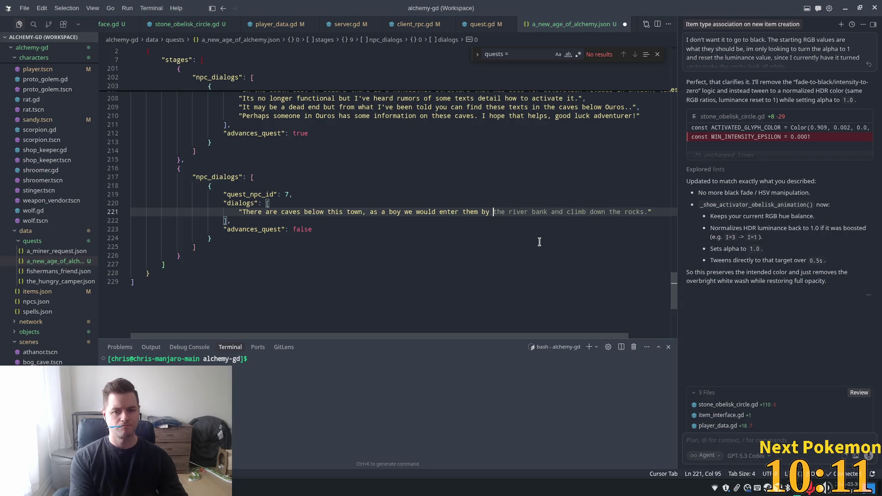
text(mbing down )
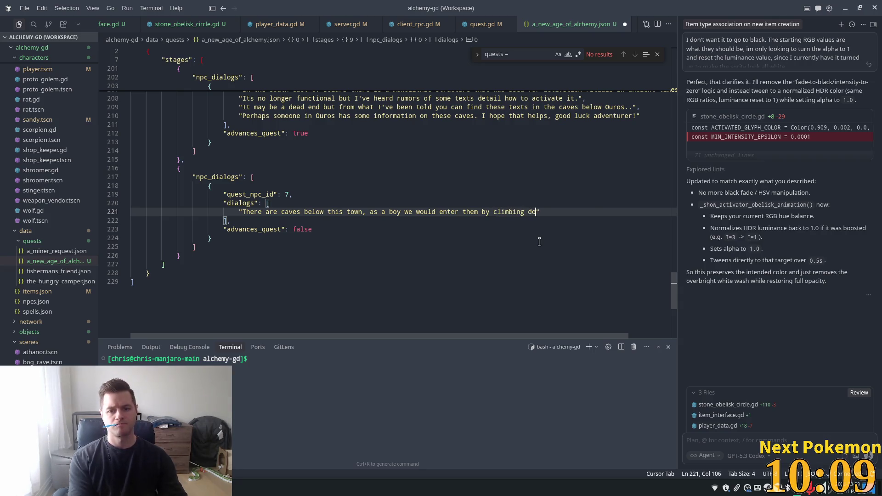
text(the )
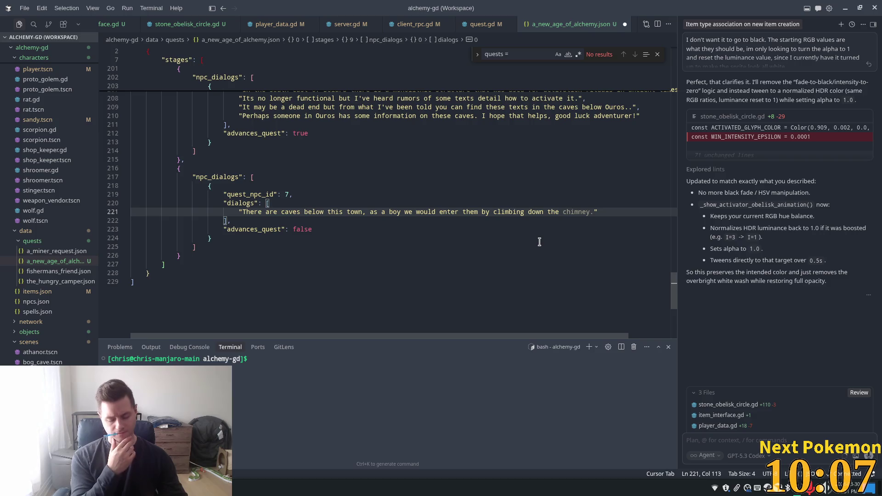
text(well)
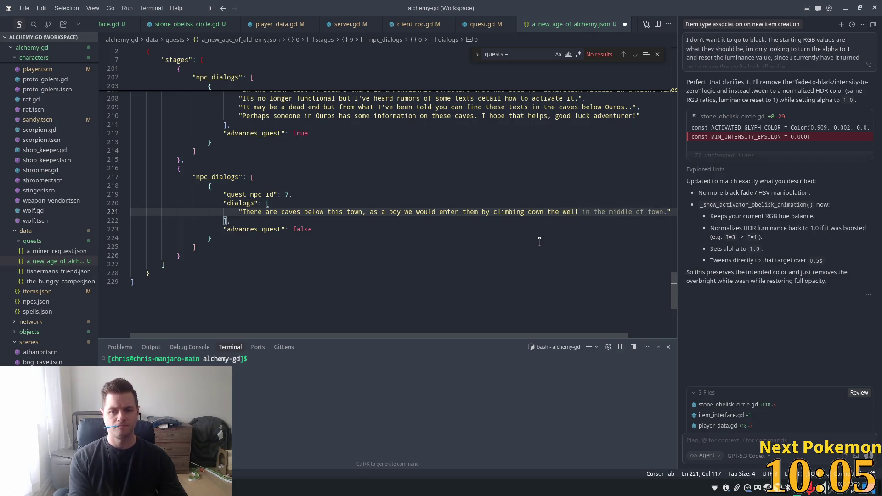
text(.",)
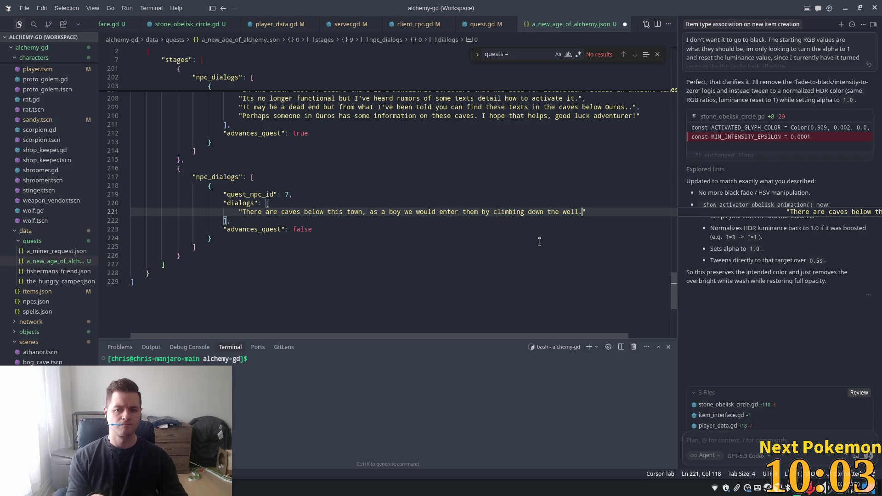
Step: Add a second NPC 7 line: 'The caves have since been overtaken by aggressive creatures...'
key(Return)
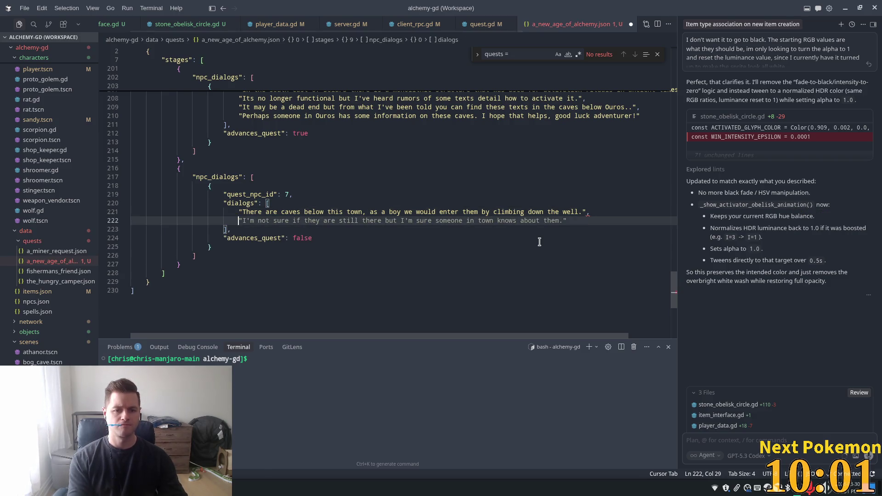
text("It's fa)
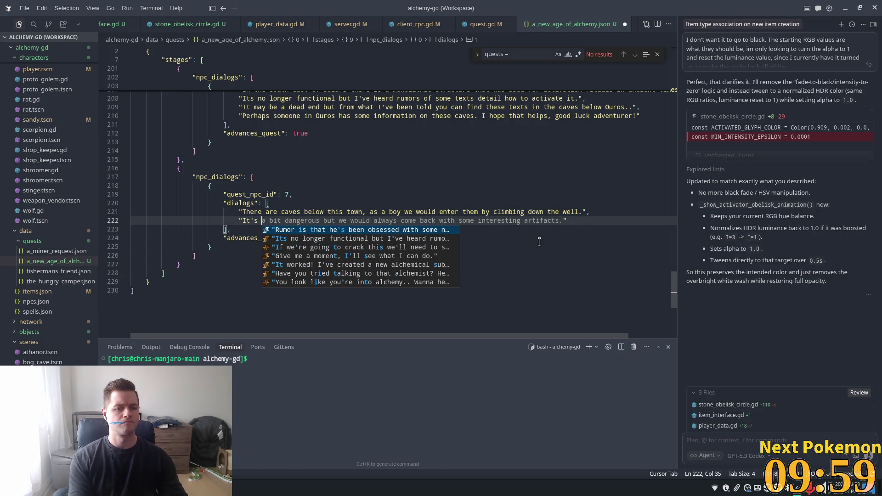
text(r to dang)
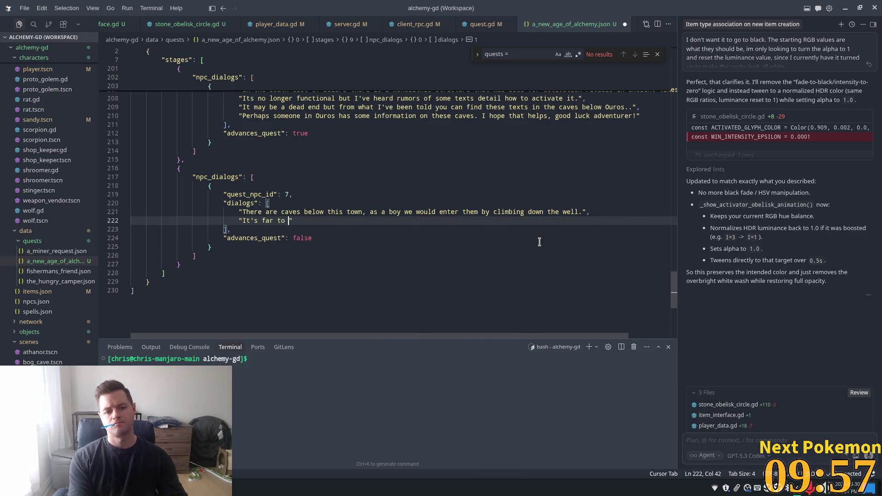
text(erous)
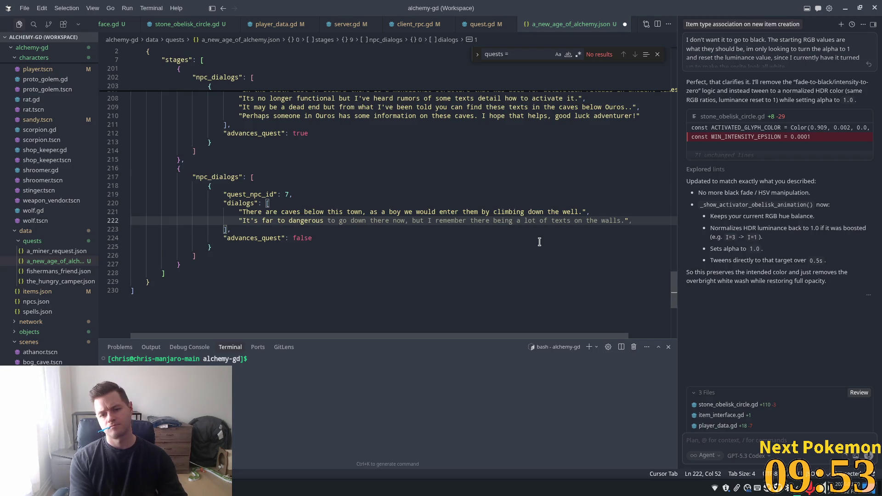
text( to)
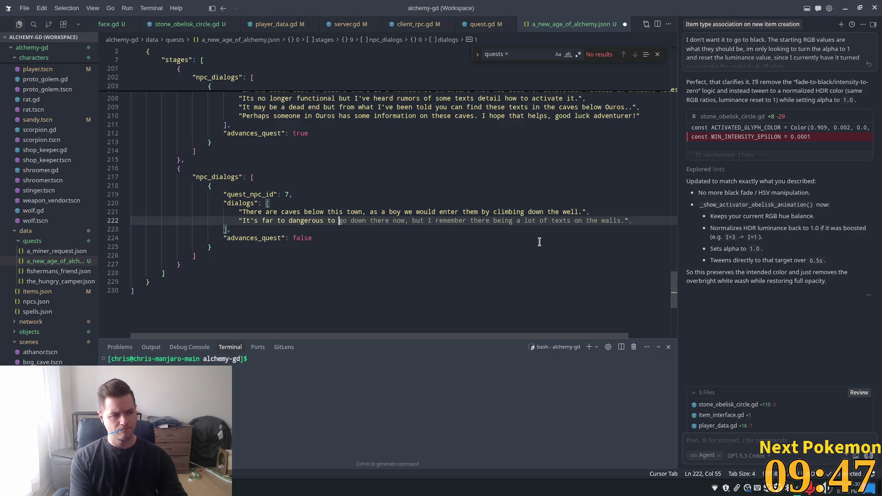
text(e)
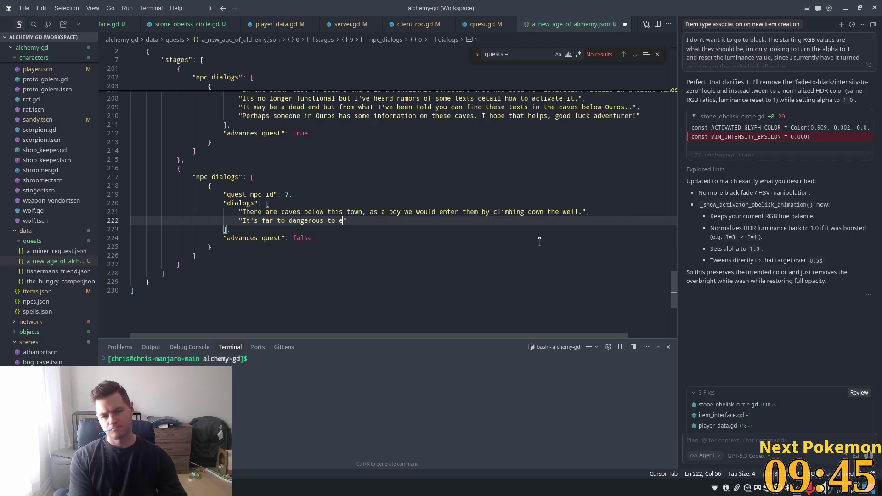
text(nter)
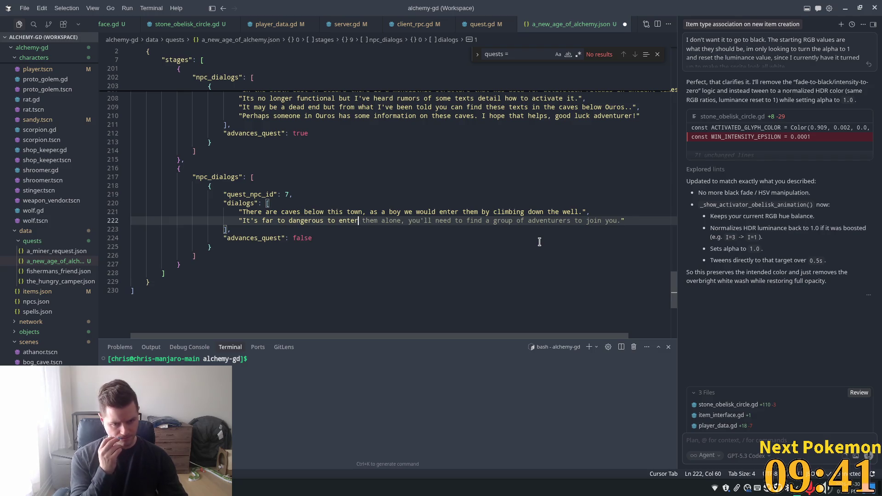
key(ctrl+shift+Left)
key(ctrl+shift+Left)
key(ctrl+shift+Left)
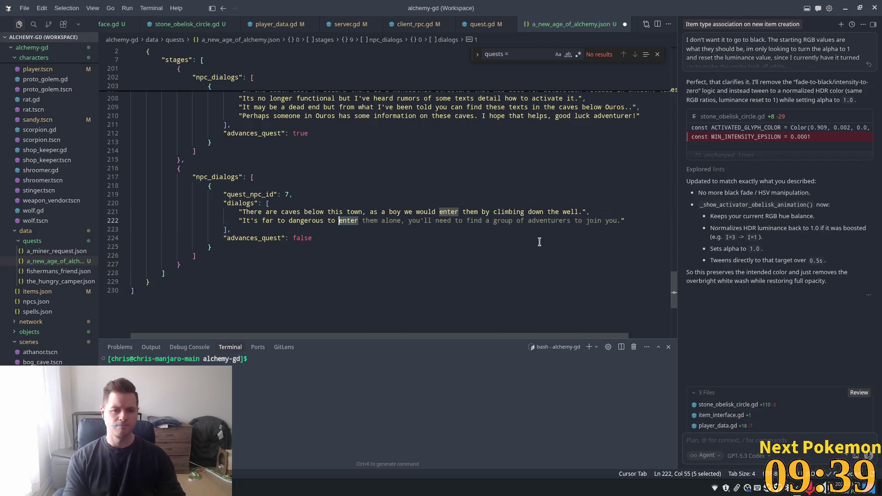
key(ctrl+shift+Left)
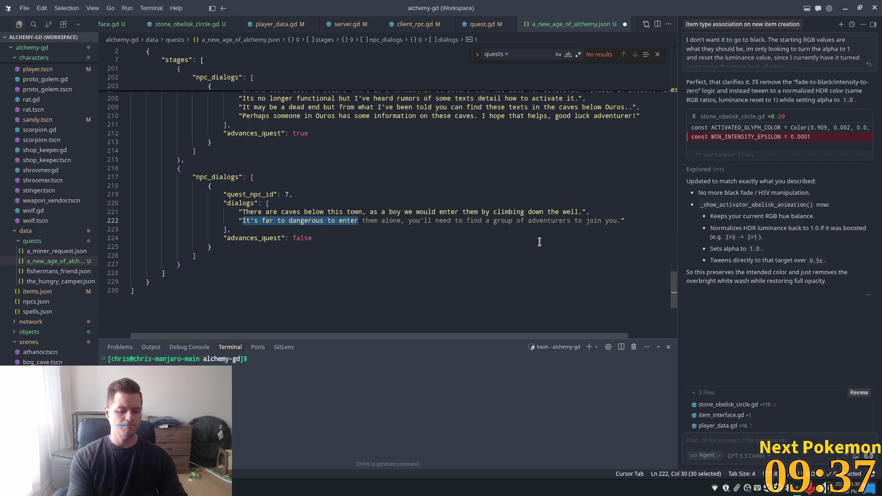
text(T)
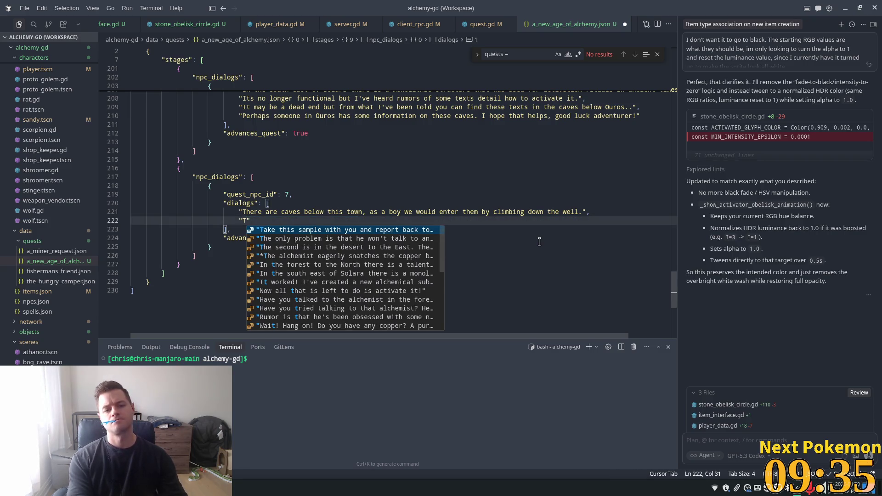
text(he cav)
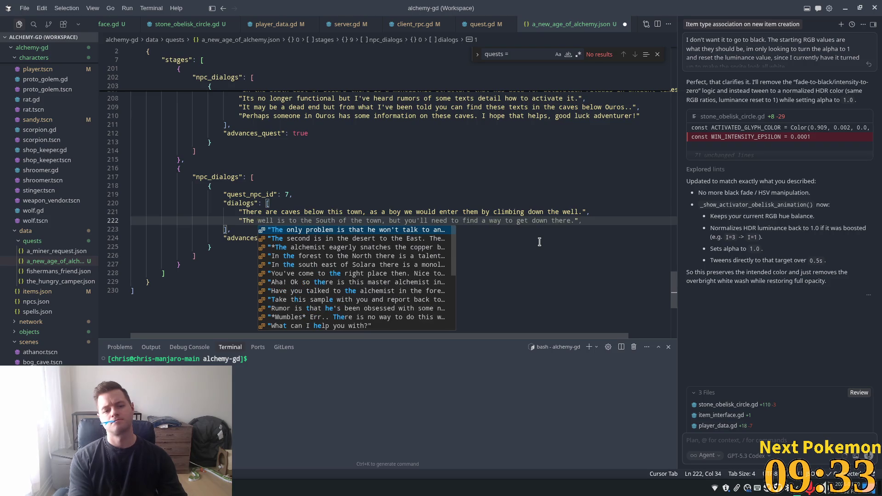
text(es have since b)
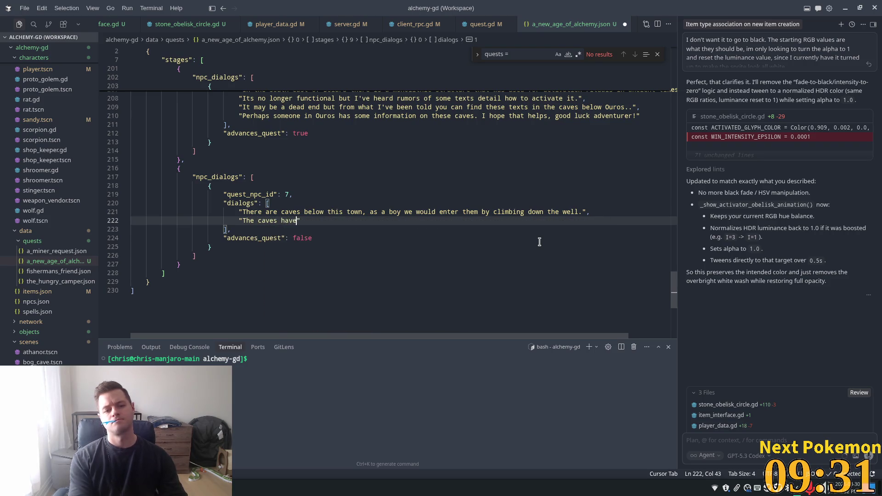
text(een )
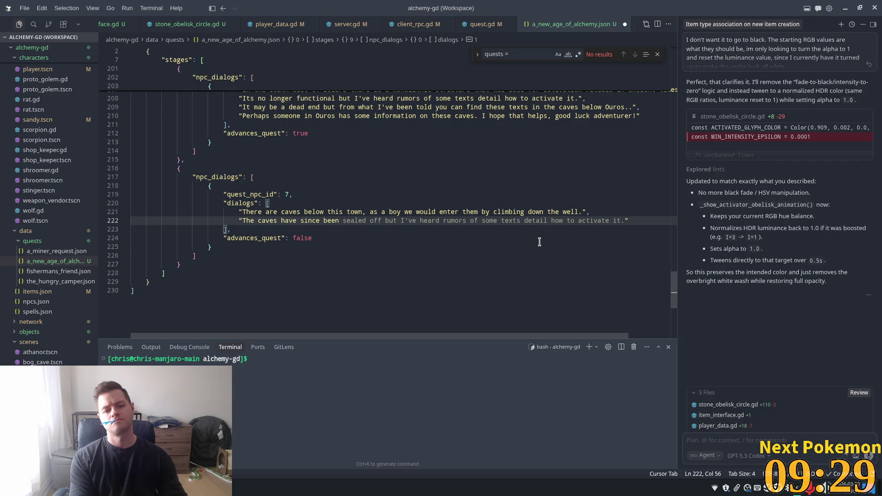
text(over)
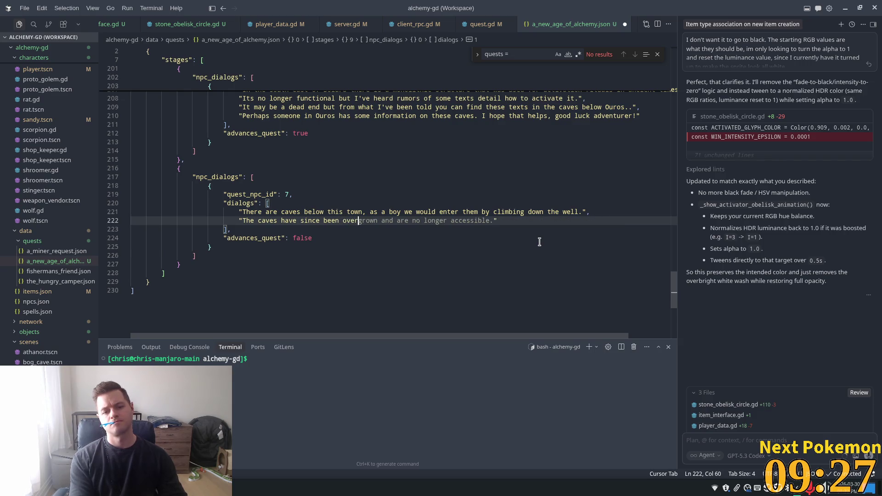
text(taken b)
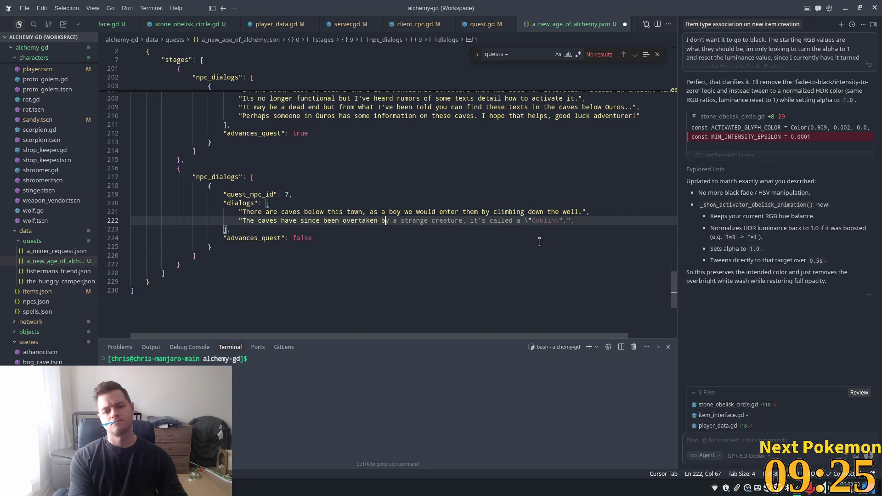
text(y)
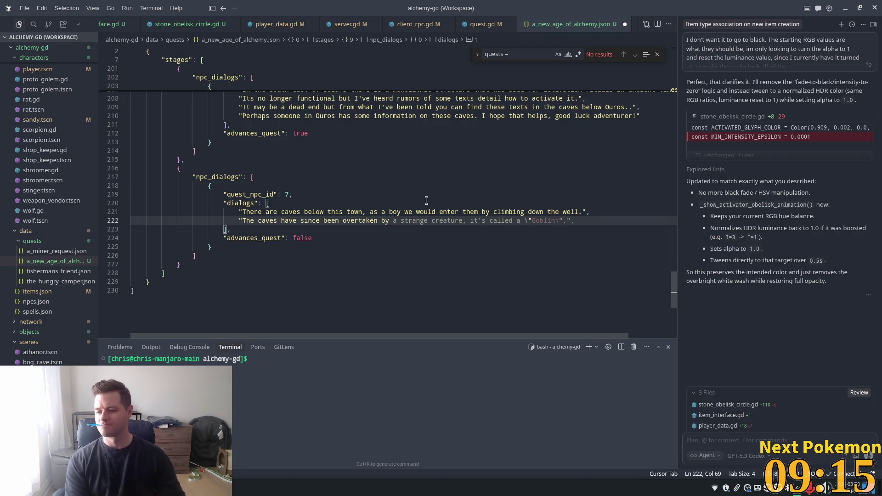
text(agressiv)
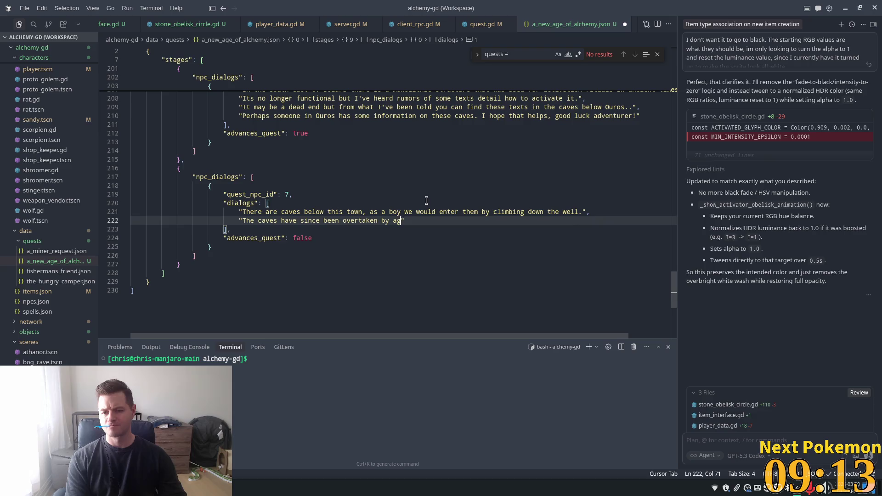
text(e cre)
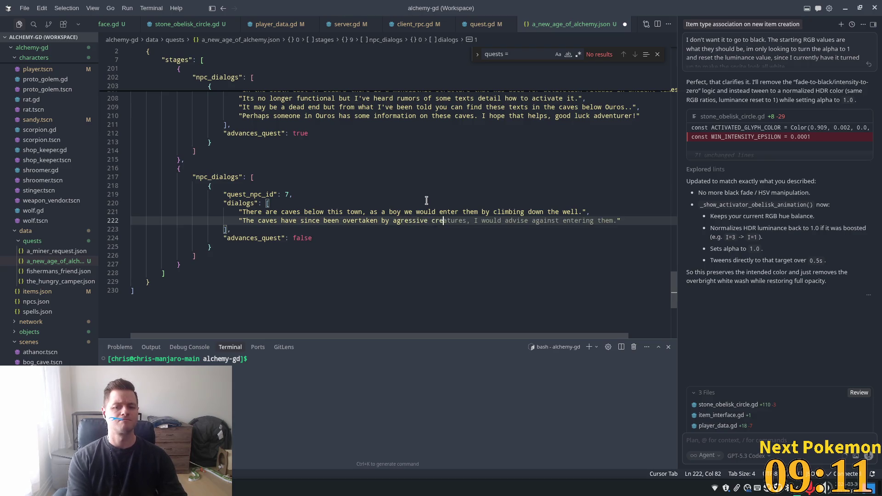
text(a)
key(Tab)
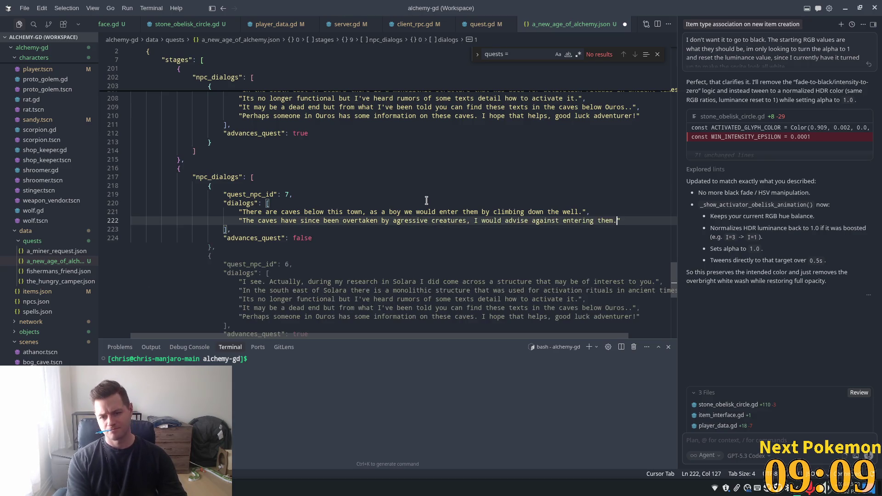
click(405, 151)
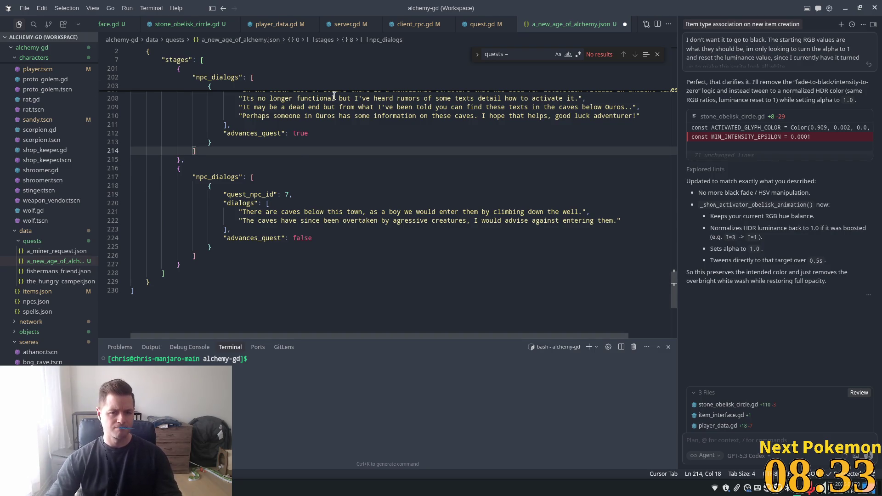
click(340, 142)
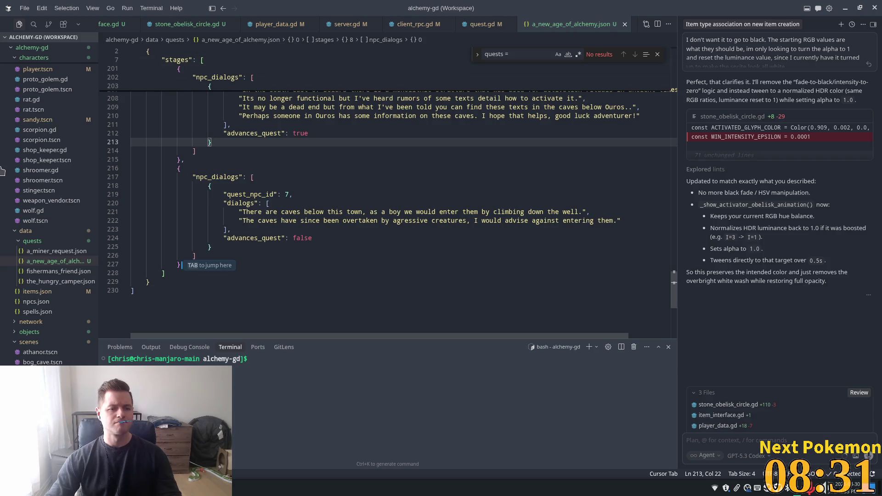
click(55, 251)
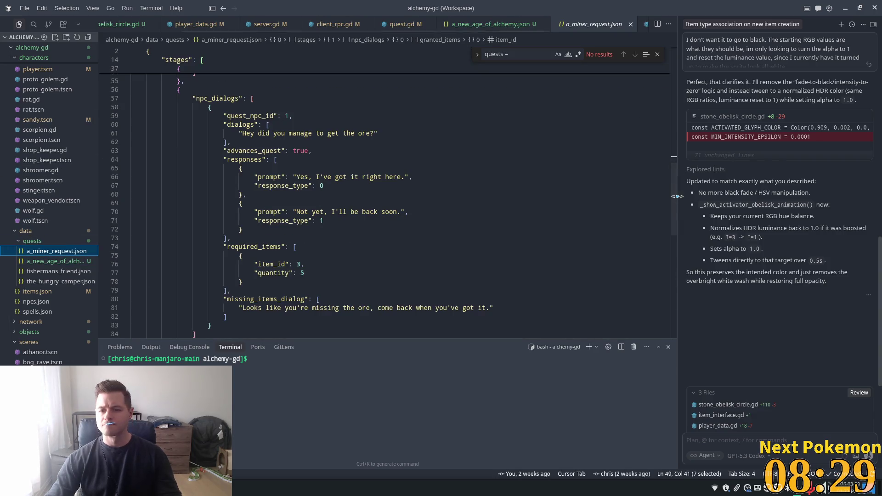
Step: Go to the end of a_miner_request.json's final stage, discarding the suggested NPC 7 stage block
drag(678, 196, 676, 197)
scroll(668, 230, down, 8)
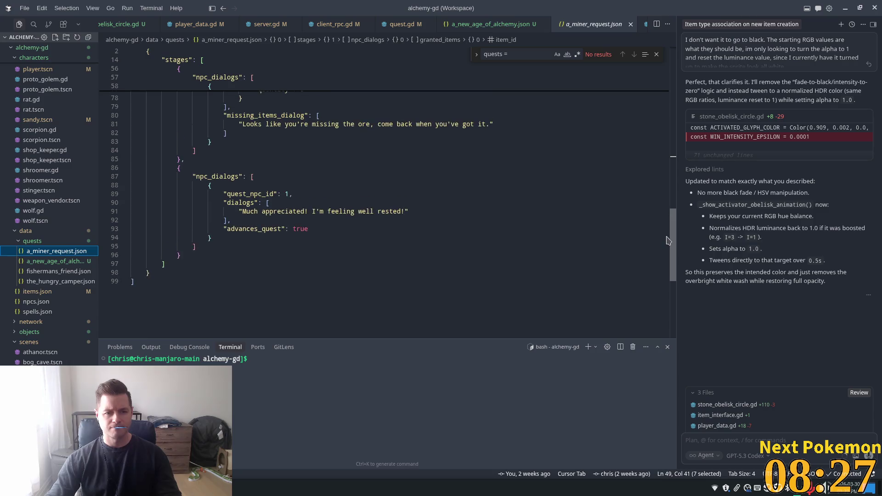
click(228, 240)
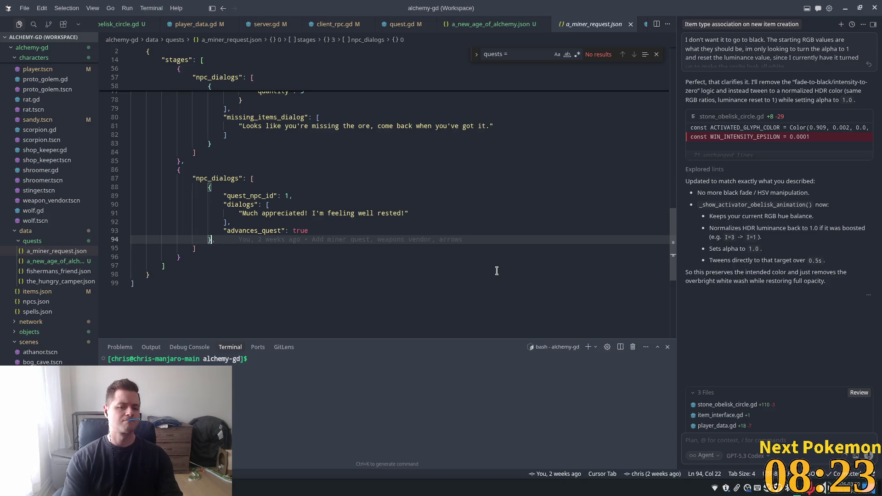
text(,)
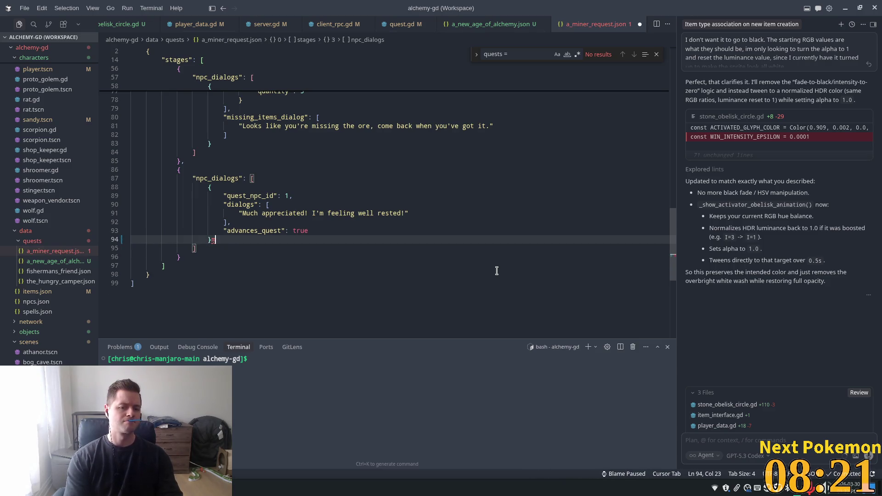
key(Return)
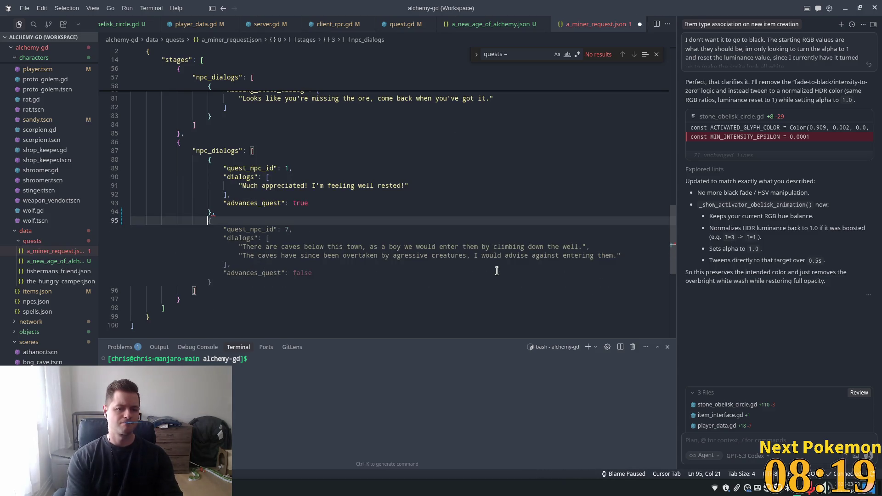
key(BackSpace)
key(BackSpace)
key(BackSpace)
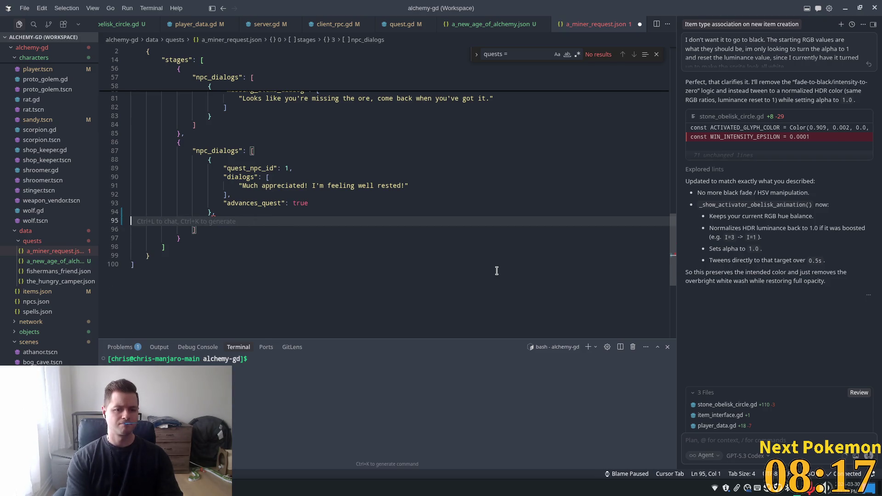
key(BackSpace)
key(BackSpace)
key(Up)
key(End)
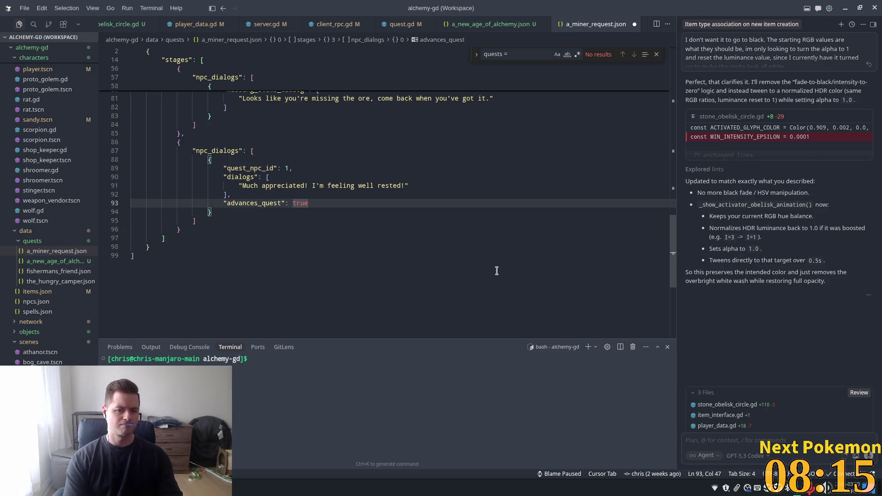
Step: Add "completes_quest": true after advances_quest in the final stage and save the file
text(,)
key(Return)
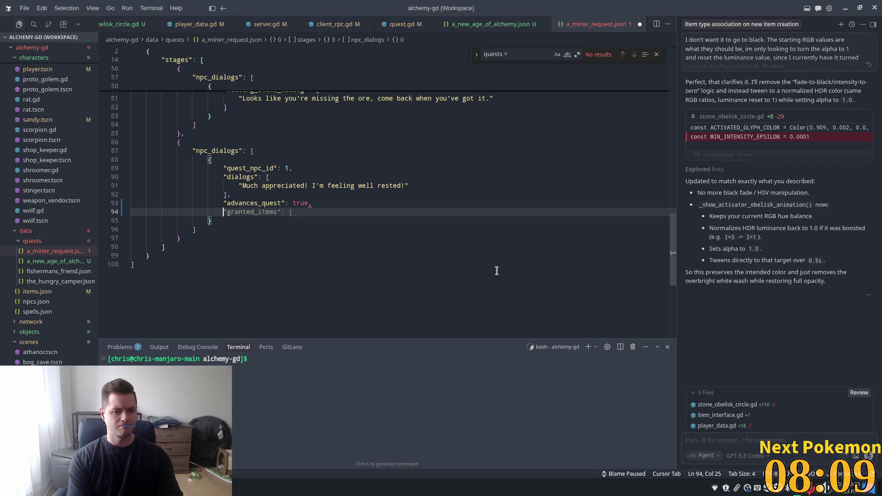
text(compl)
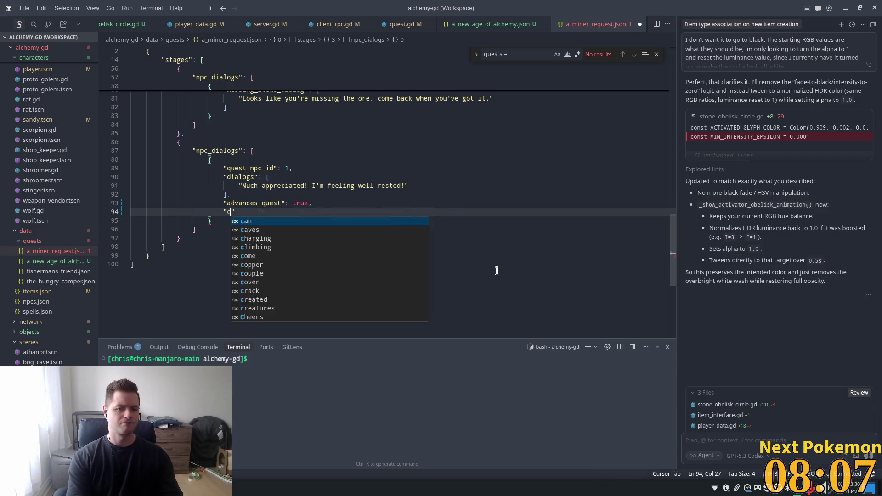
text(ete)
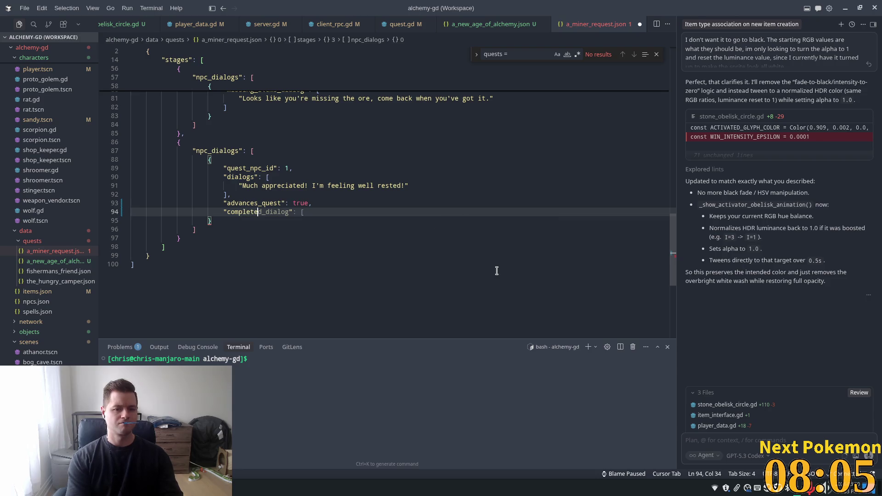
text(s_co)
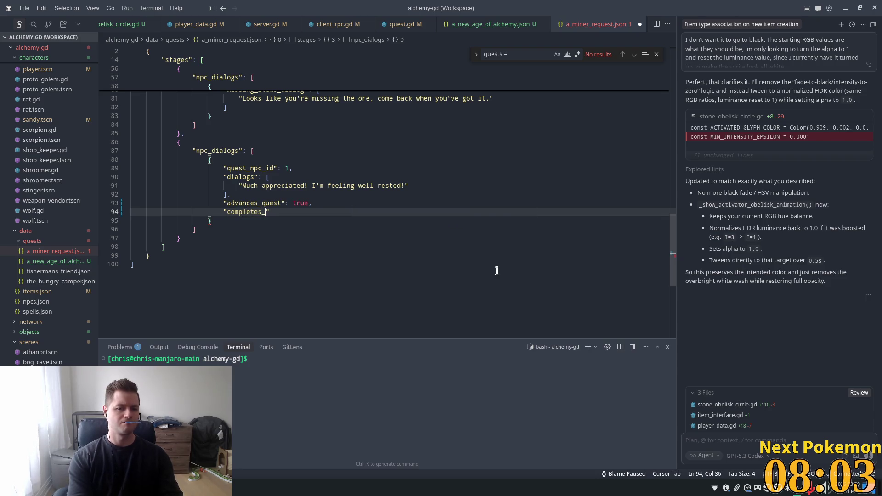
key(Tab)
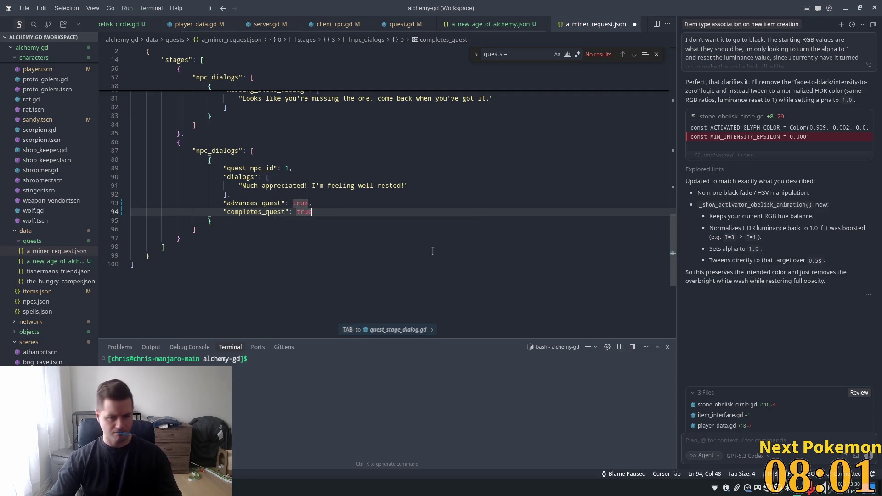
key(ctrl+s)
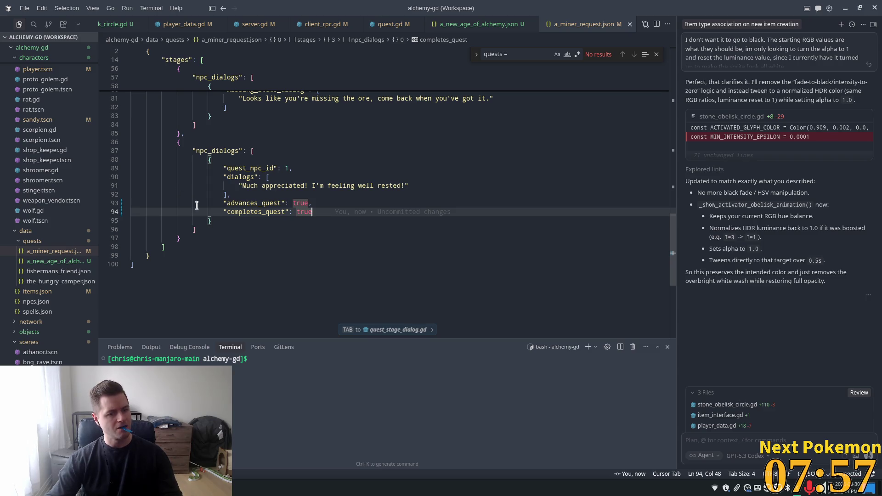
Step: Open fishermans_friend.json from the explorer
key(shift+Home)
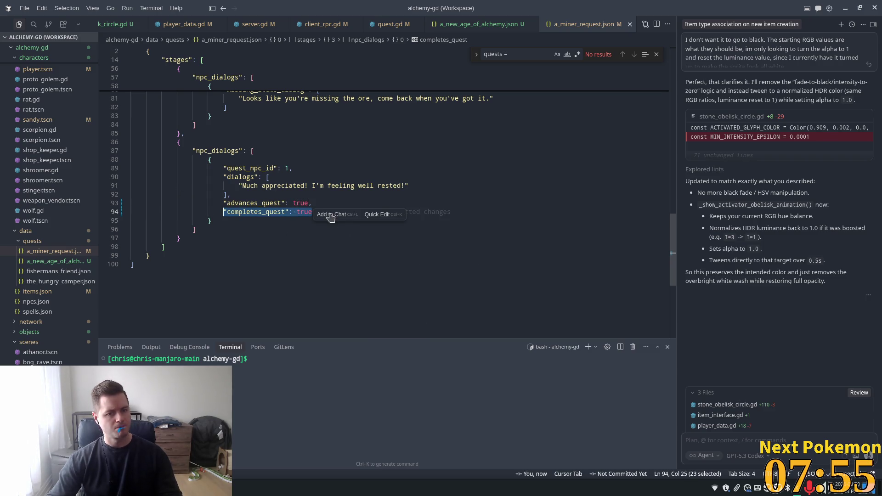
key(shift+Home)
key(shift+Left)
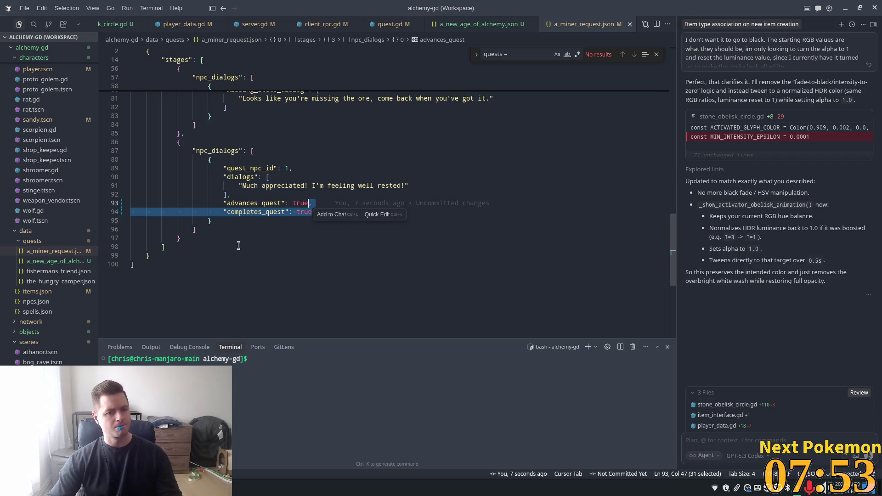
click(79, 272)
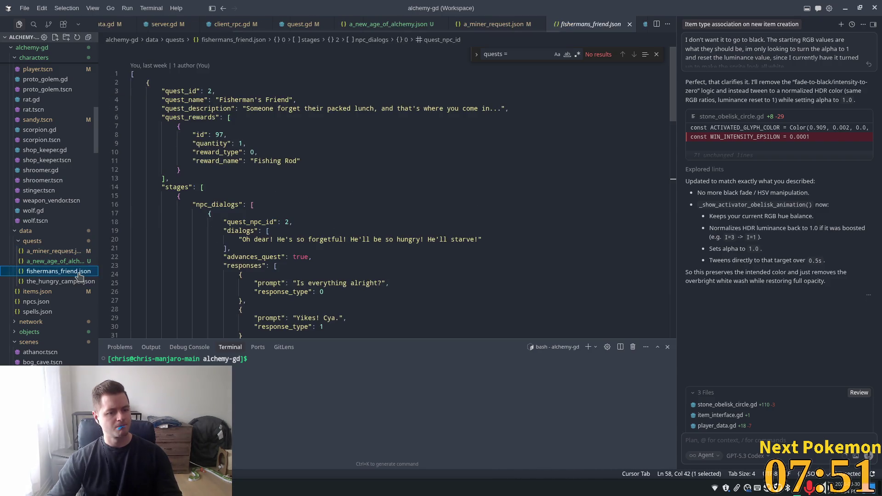
Step: Add "completes_quest": true to fishermans_friend.json's final NPC 3 stage and save
drag(664, 109, 665, 145)
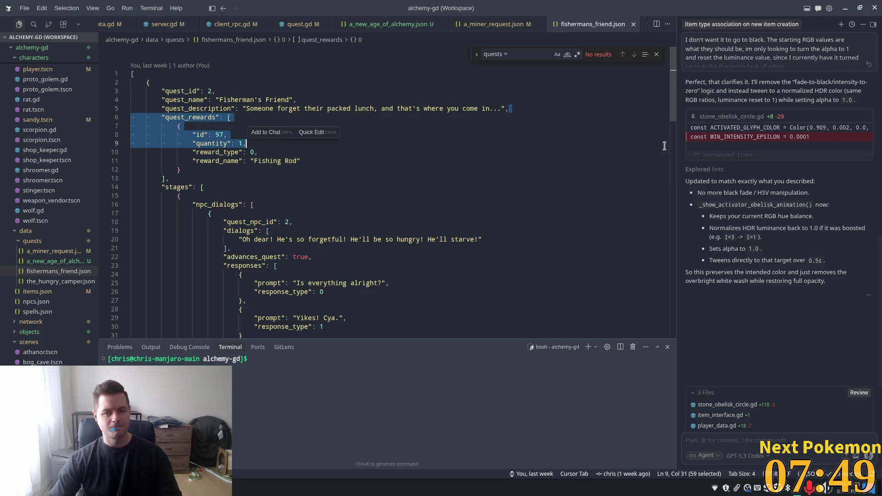
drag(672, 115, 664, 283)
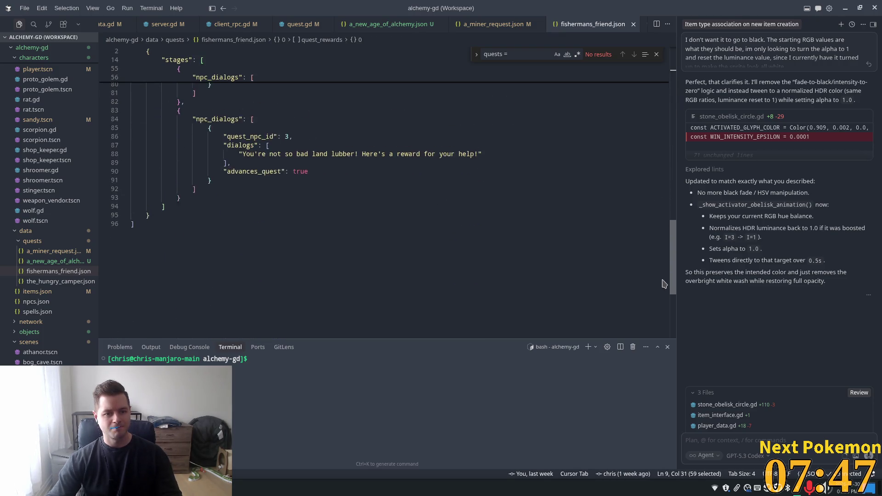
scroll(281, 223, up, 2)
click(308, 215)
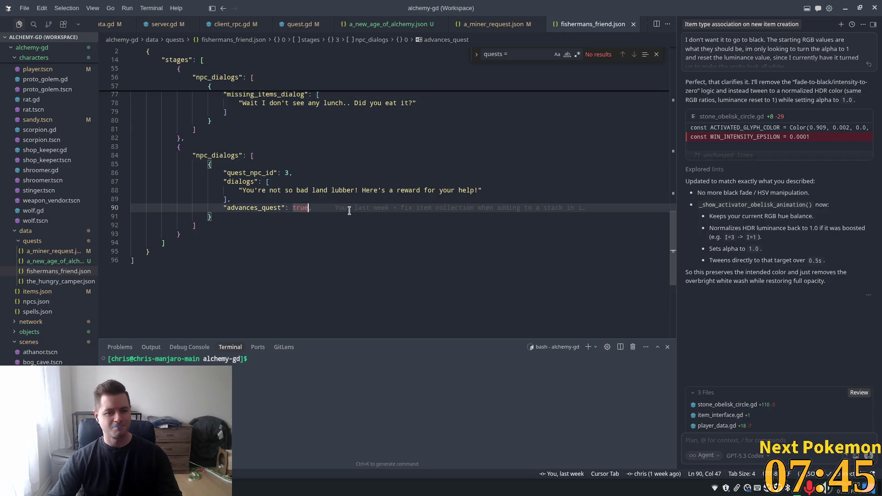
key(Tab)
key(ctrl+s)
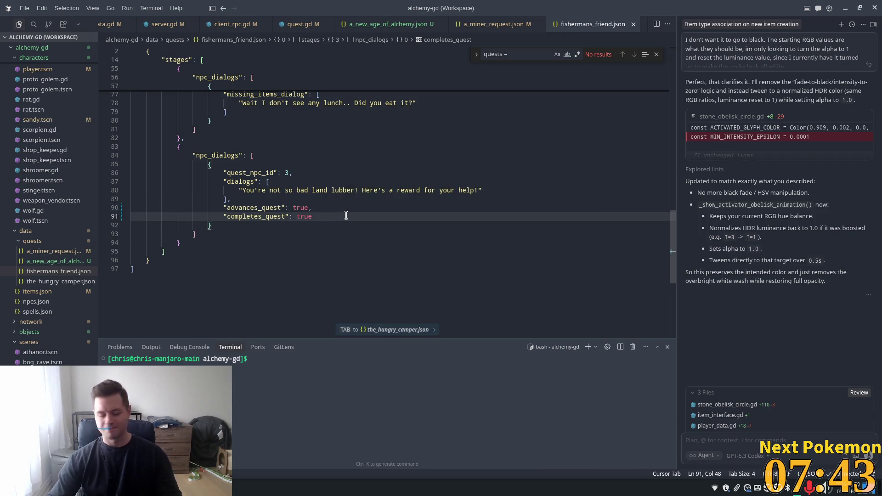
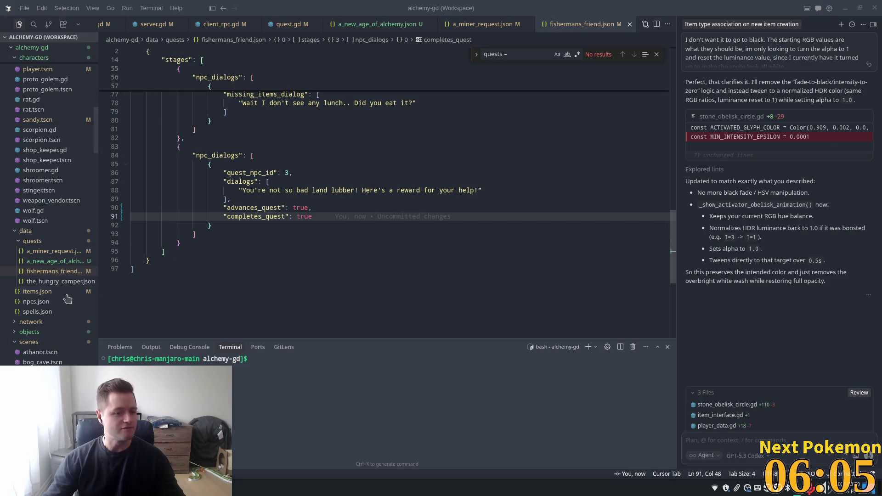
Step: In the_hungry_camper.json, add "completes_quest": true after advances_quest in the final stage and save
click(54, 282)
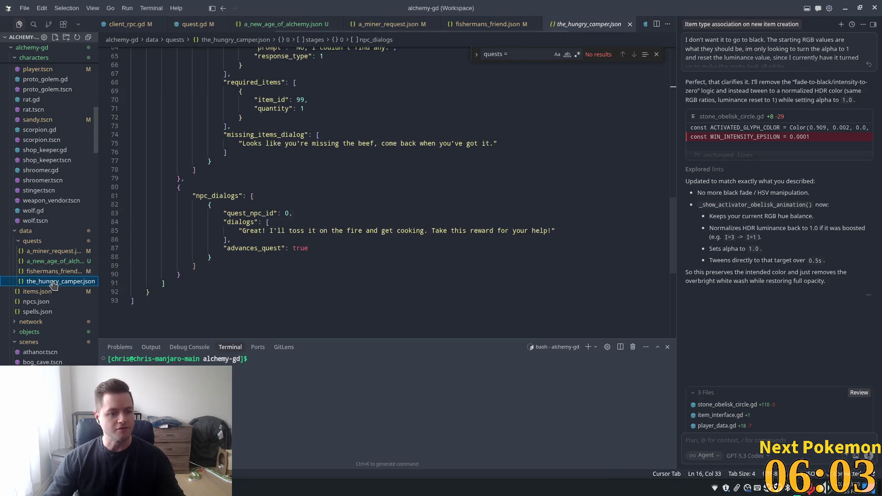
click(328, 251)
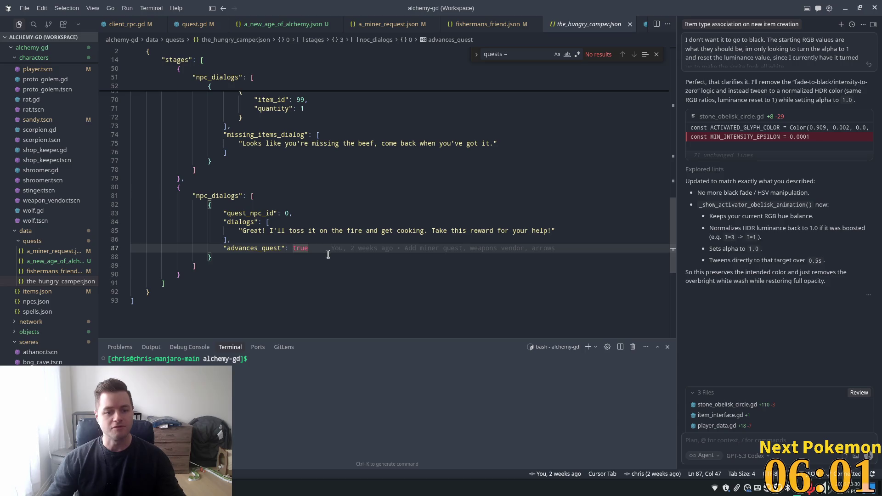
key(Tab)
key(ctrl+shift+s)
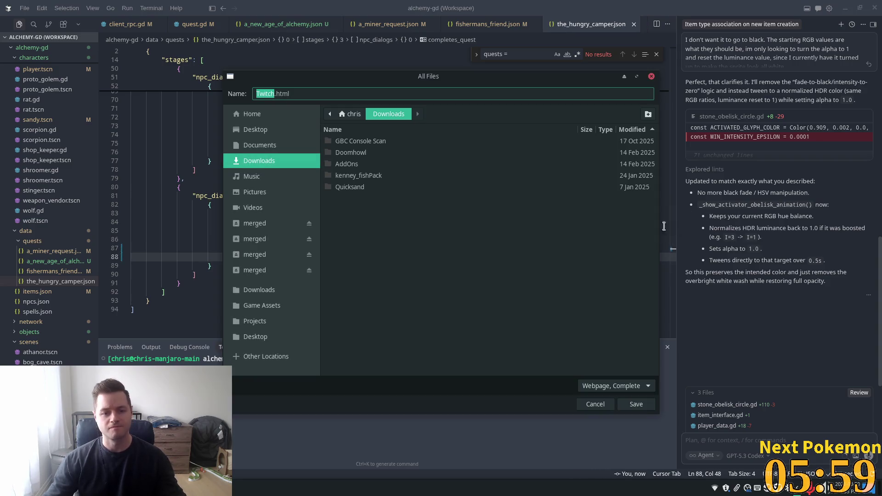
click(593, 401)
click(381, 196)
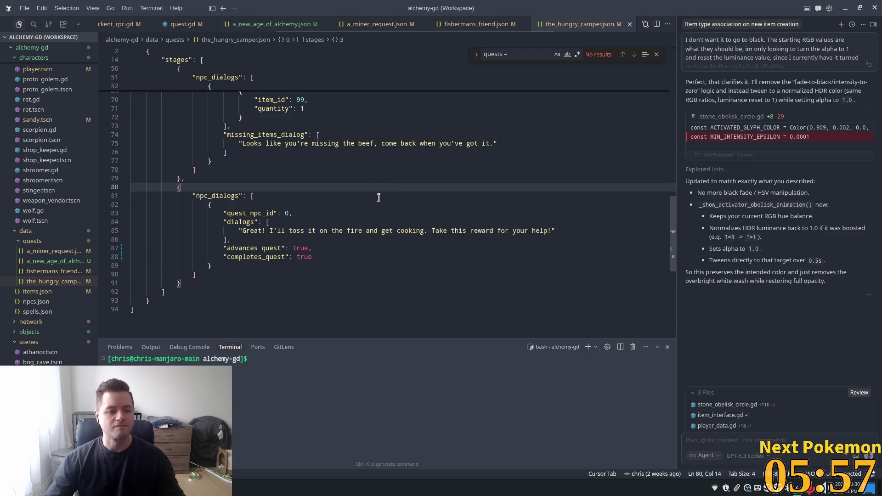
mouse_move(323, 197)
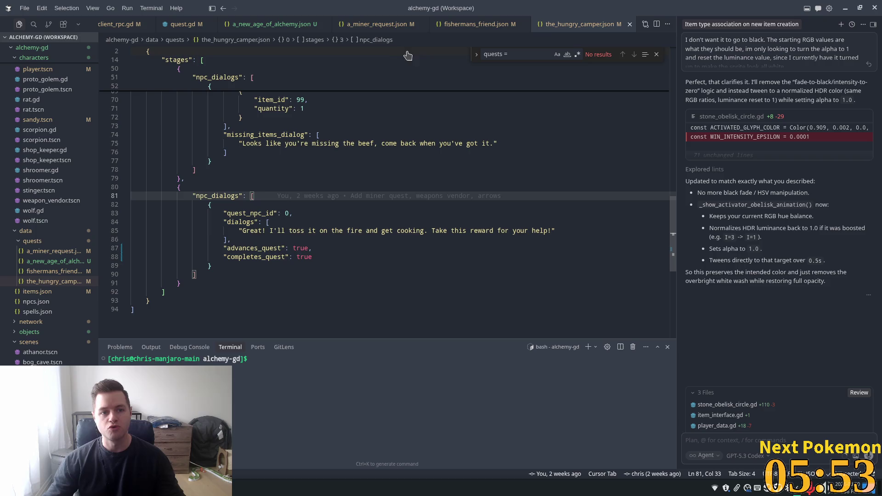
scroll(379, 25, up, 3)
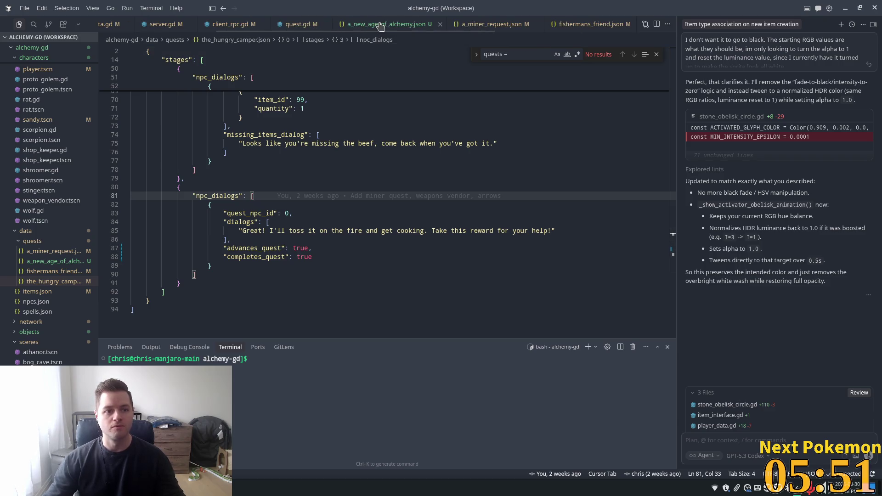
scroll(379, 26, up, 2)
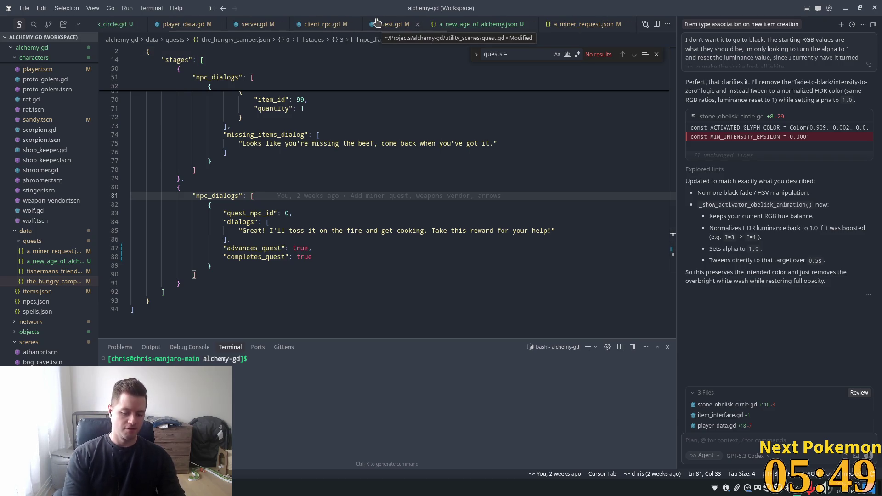
key(ctrl+p)
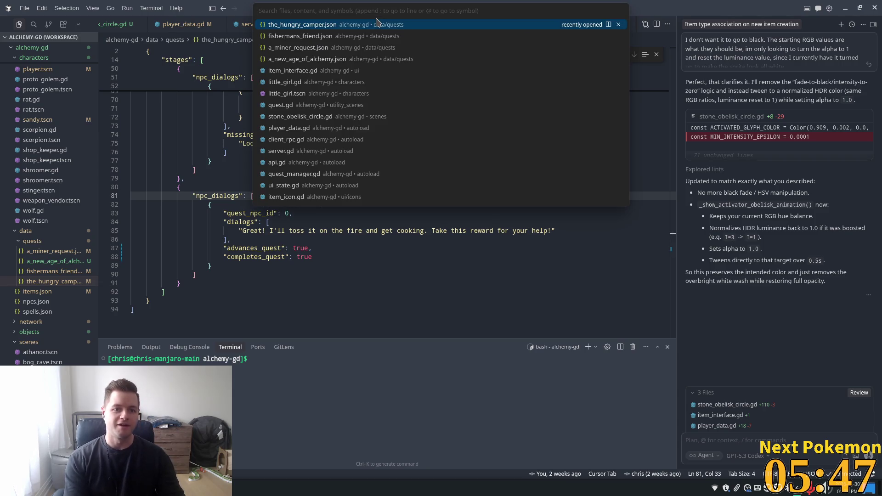
Step: Open quest_manager.gd through quick file search for 'quest_man'
text(quest_man)
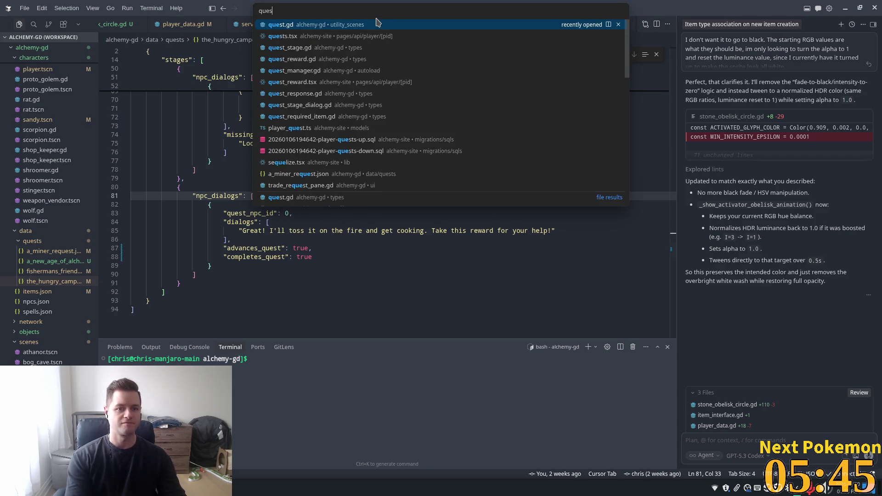
key(Return)
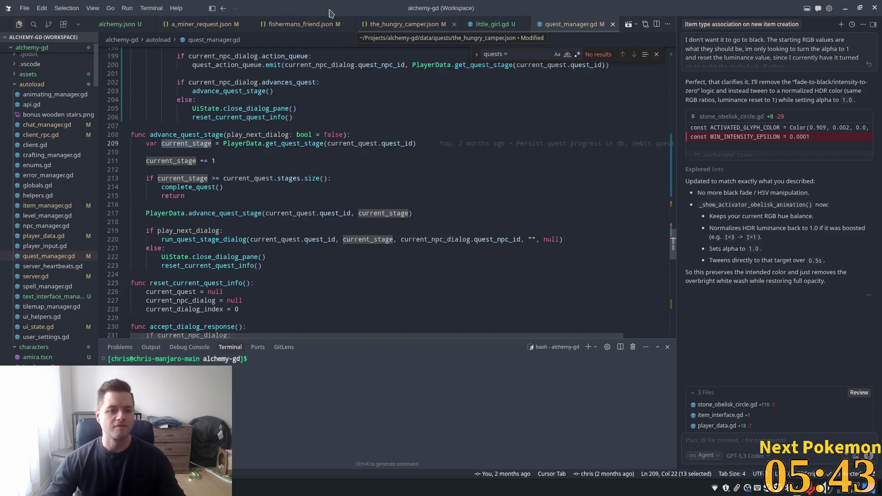
drag(676, 251, 680, 226)
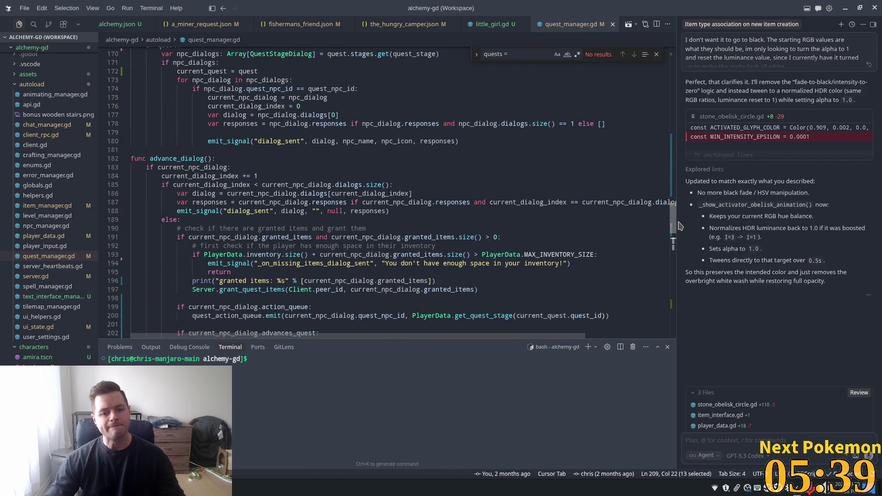
scroll(586, 142, up, 15)
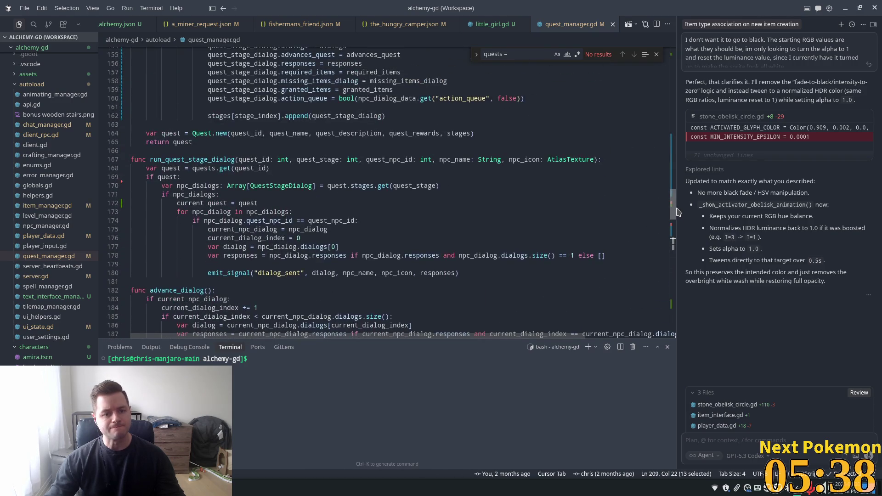
click(587, 142)
Step: Search the file for '.size' and 'complete' to find advance_quest_stage's stage-count check
key(ctrl+f)
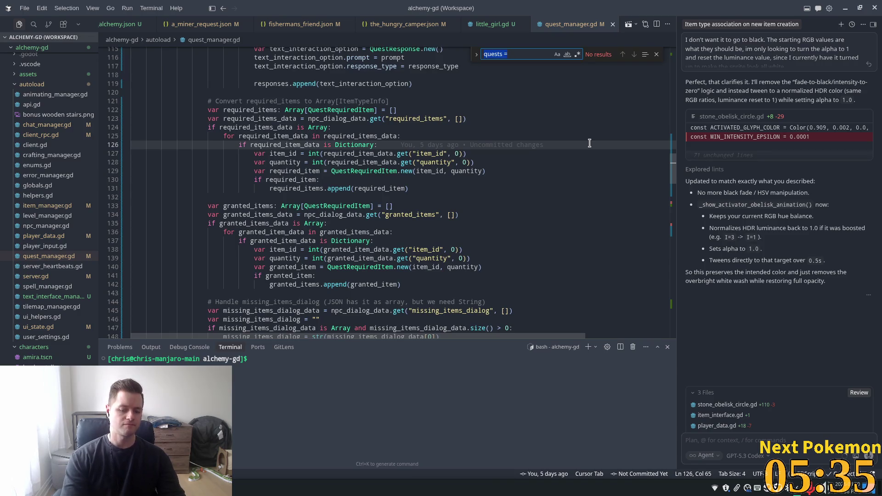
text(.size-)
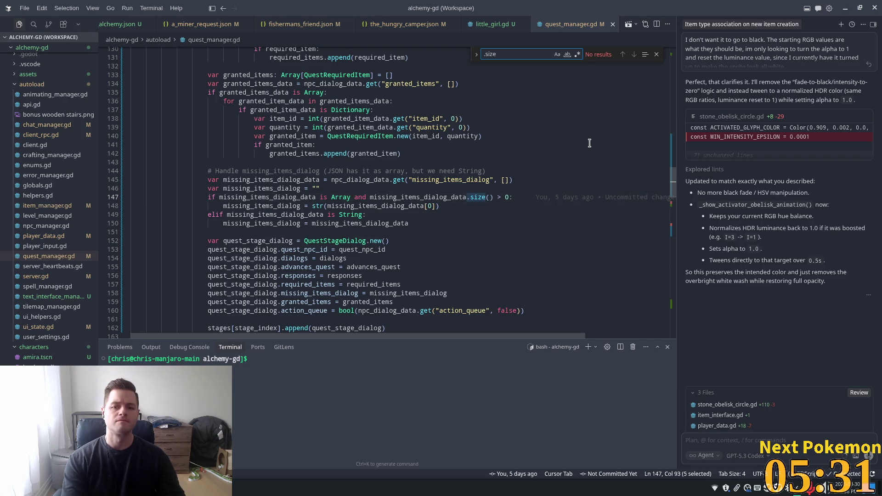
key(BackSpace)
key(BackSpace)
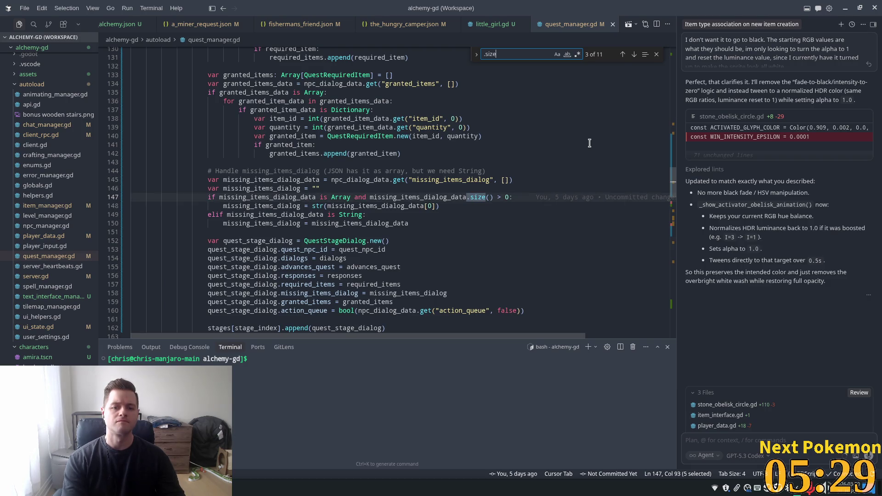
key(BackSpace)
key(BackSpace)
key(BackSpace)
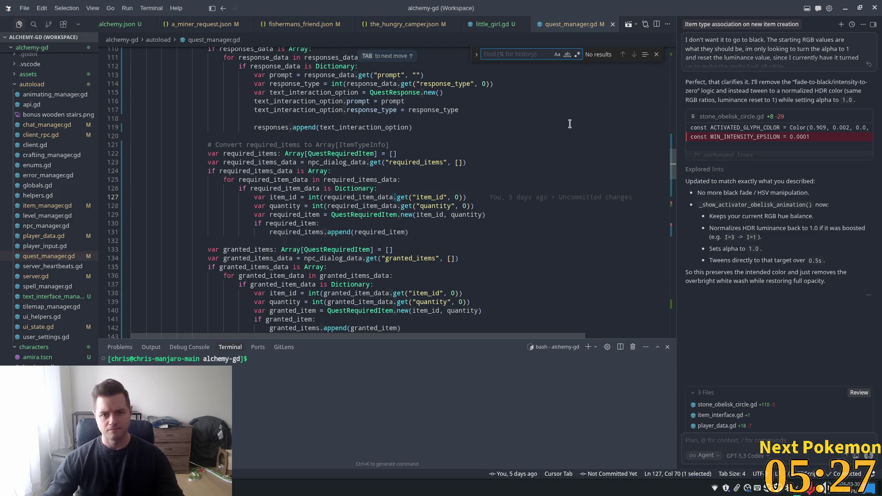
text(complete)
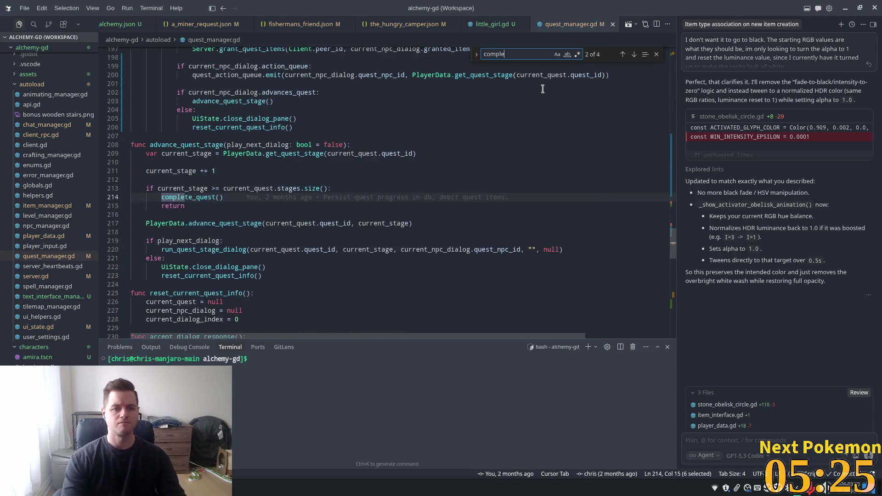
click(205, 188)
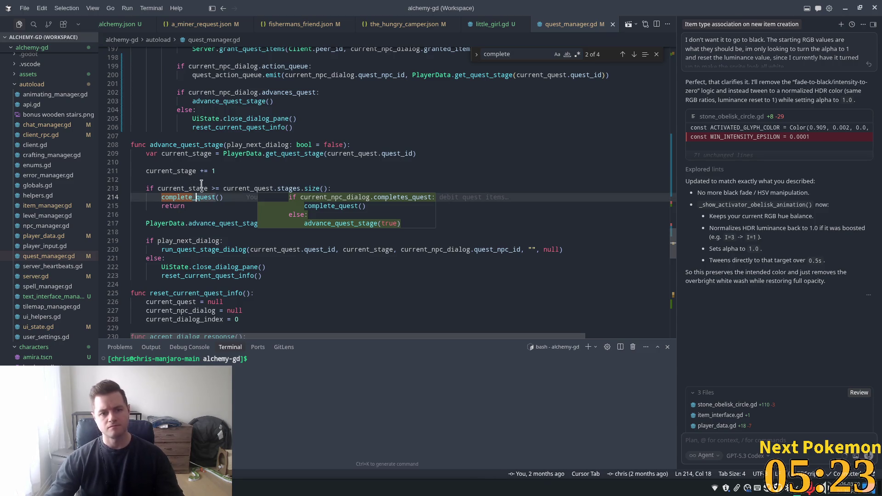
key(Left)
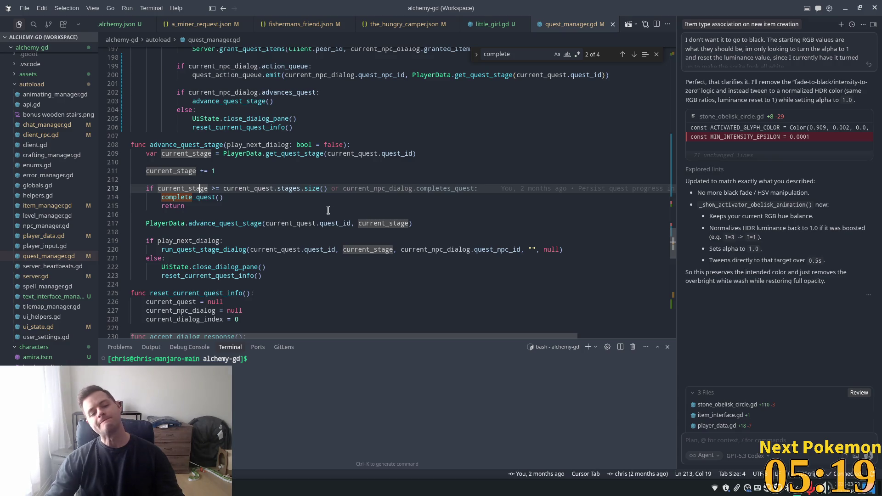
key(Up)
key(Up)
key(Up)
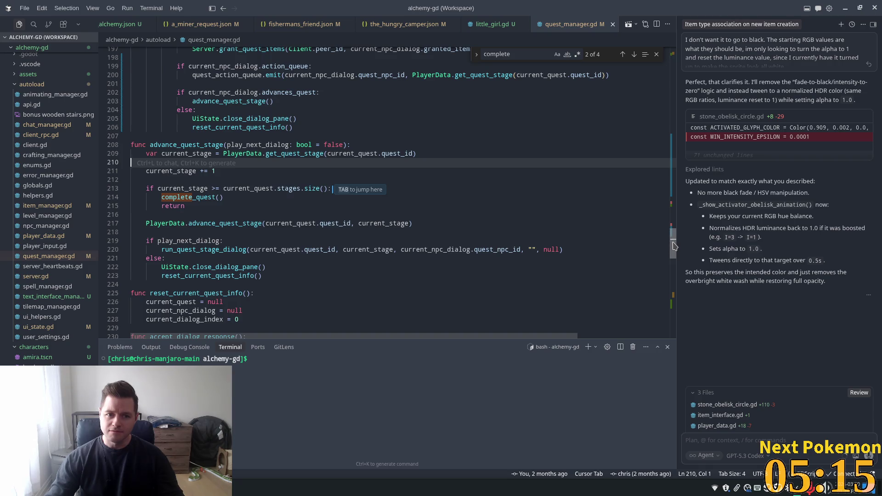
drag(674, 246, 674, 243)
double_click(186, 188)
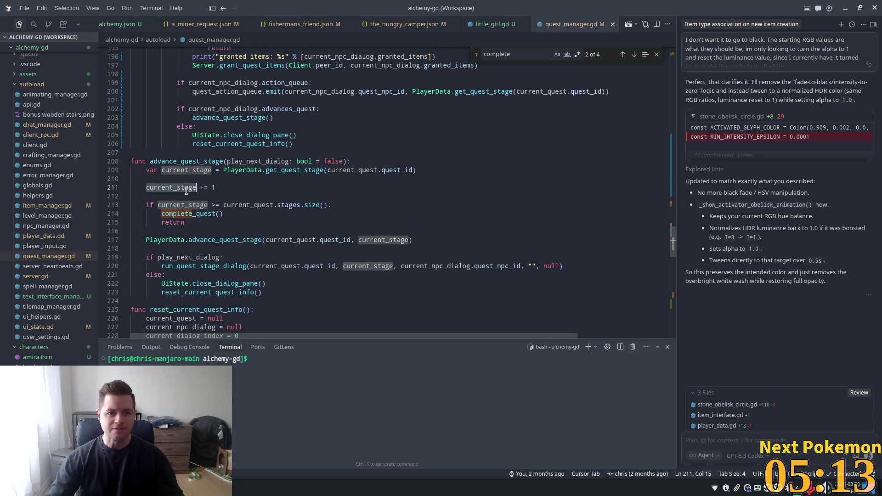
double_click(295, 170)
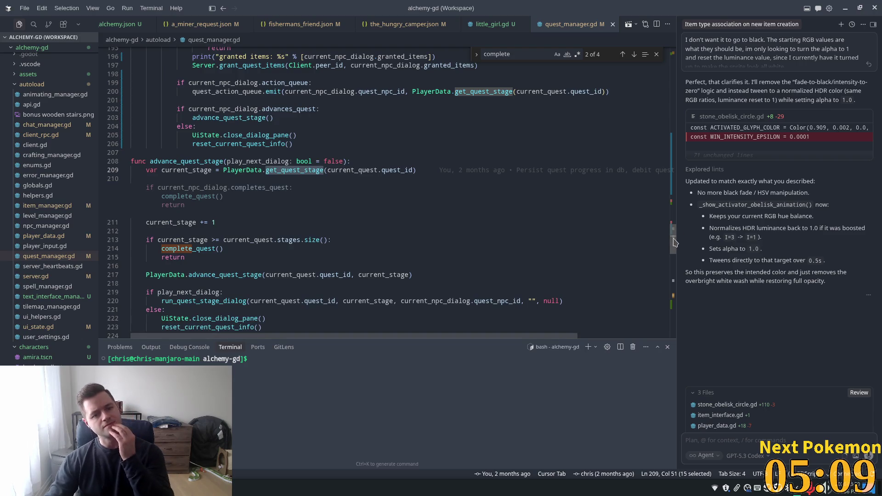
click(256, 155)
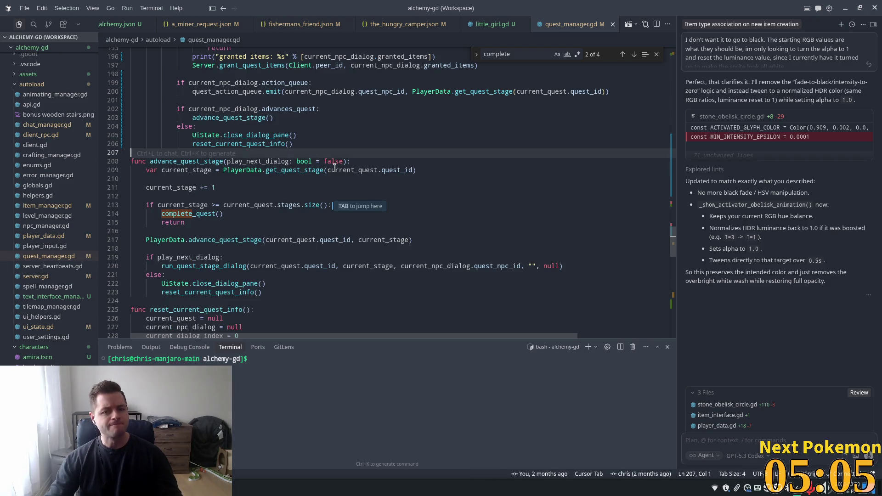
click(293, 205)
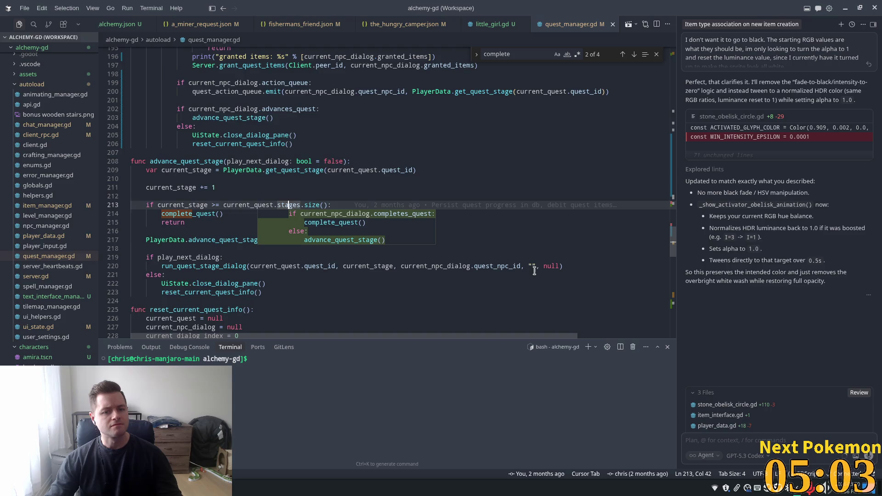
click(444, 266)
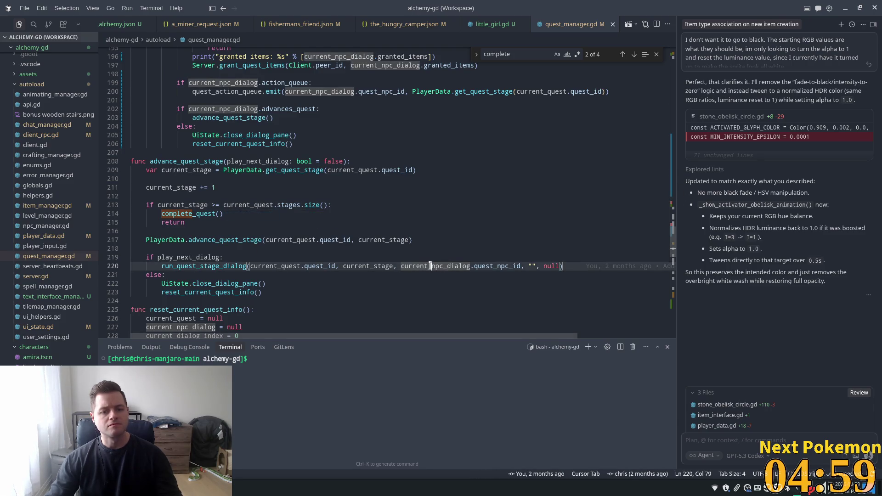
double_click(431, 267)
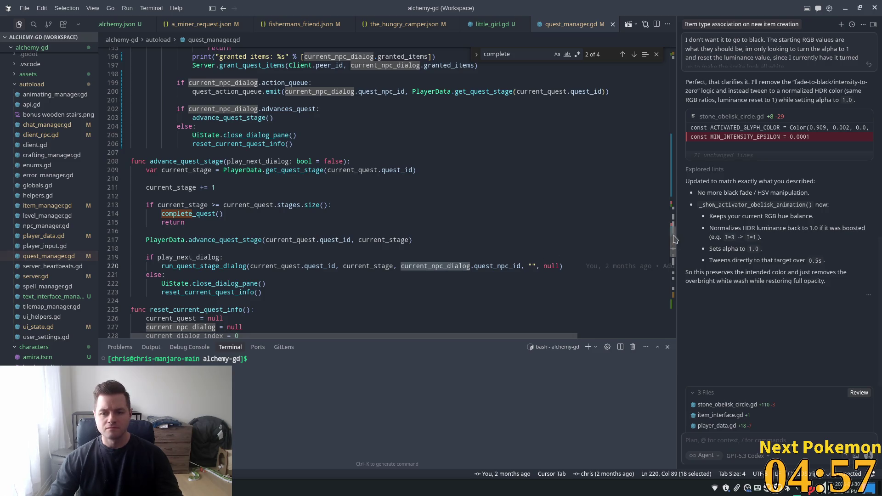
scroll(676, 240, up, 20)
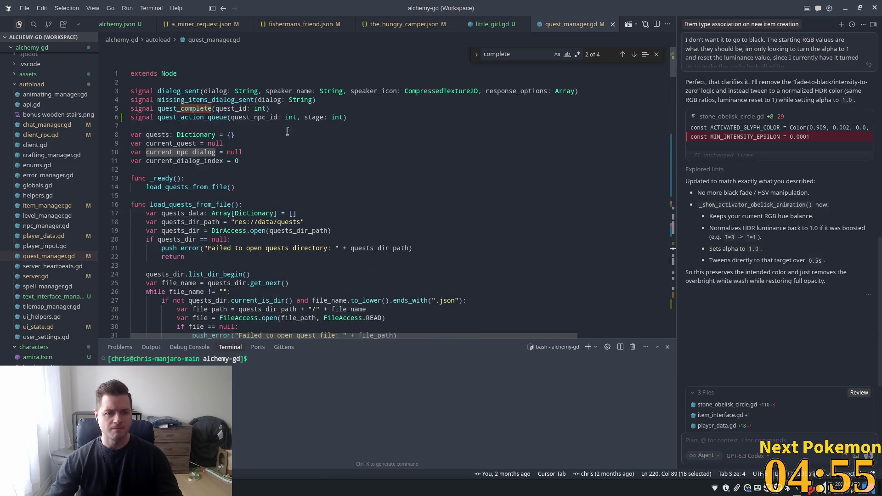
double_click(174, 152)
key(ctrl+f)
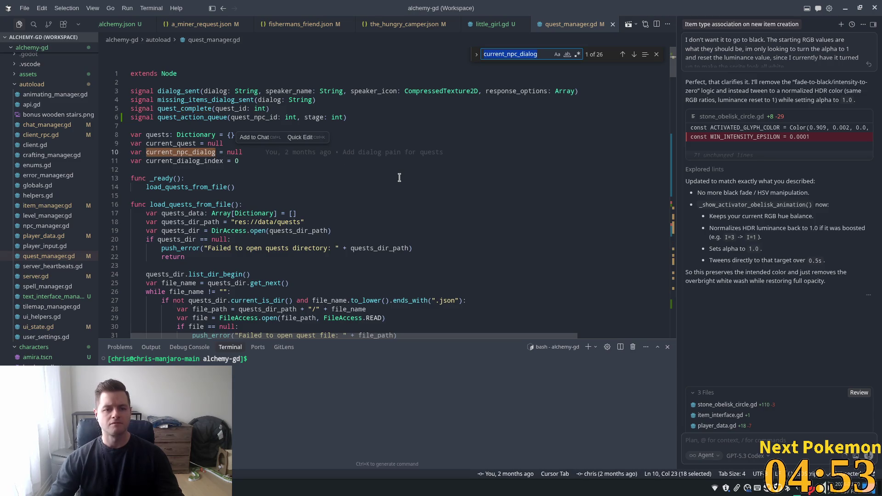
key(Return)
text(=)
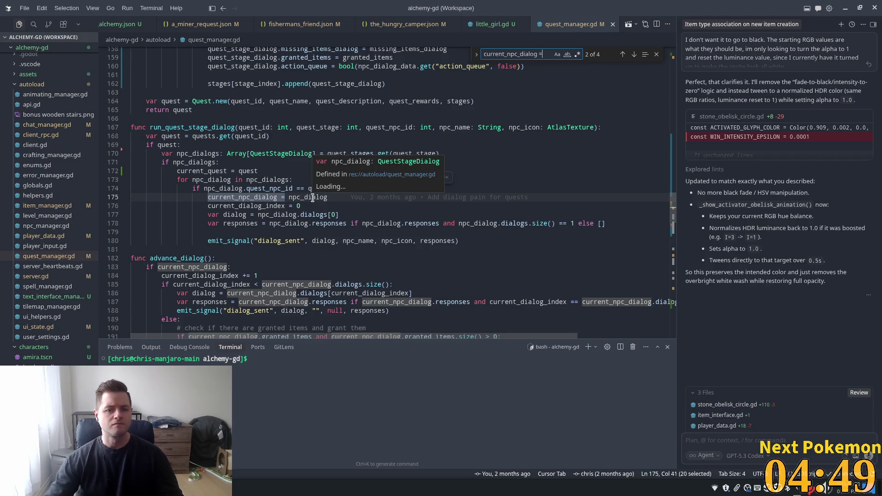
double_click(268, 153)
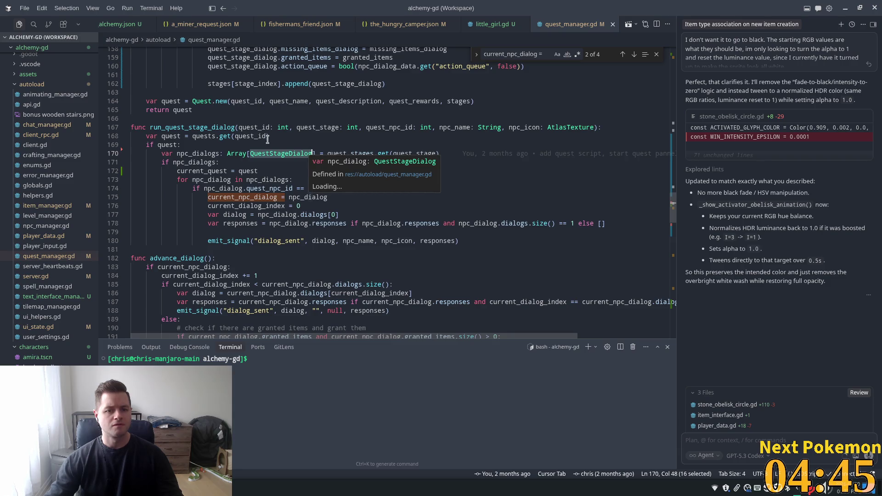
scroll(473, 179, up, 7)
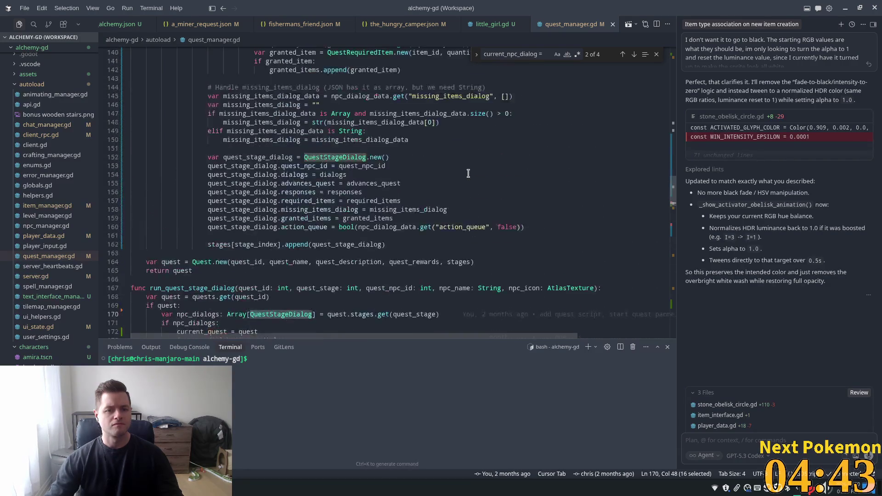
click(282, 215)
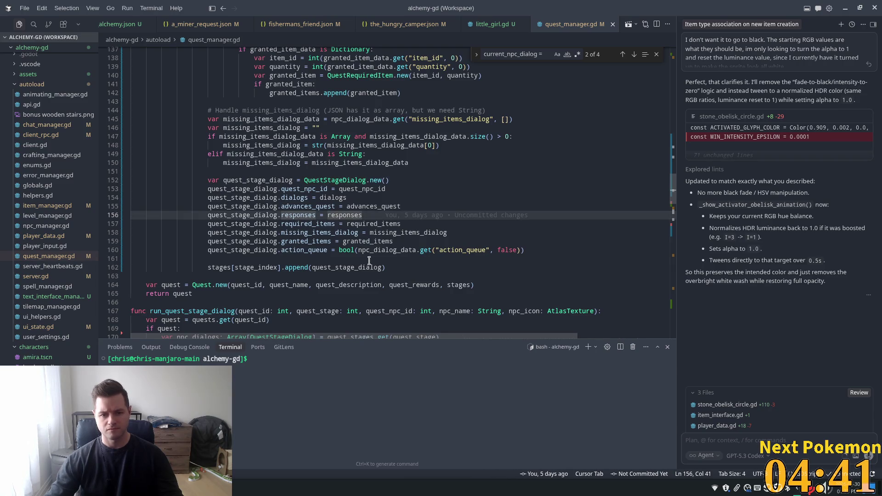
click(540, 253)
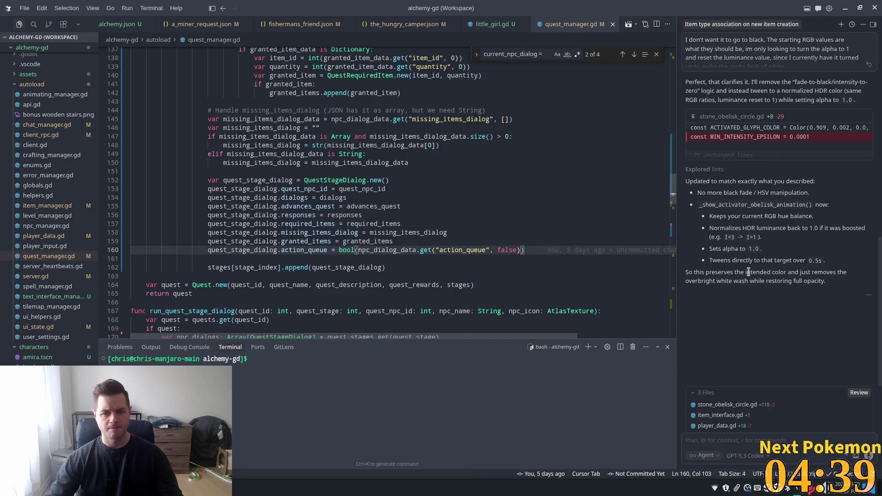
Step: Add a line setting each QuestStageDialog's completes_quest from the quest JSON, defaulting to false
key(Return)
text(quest)
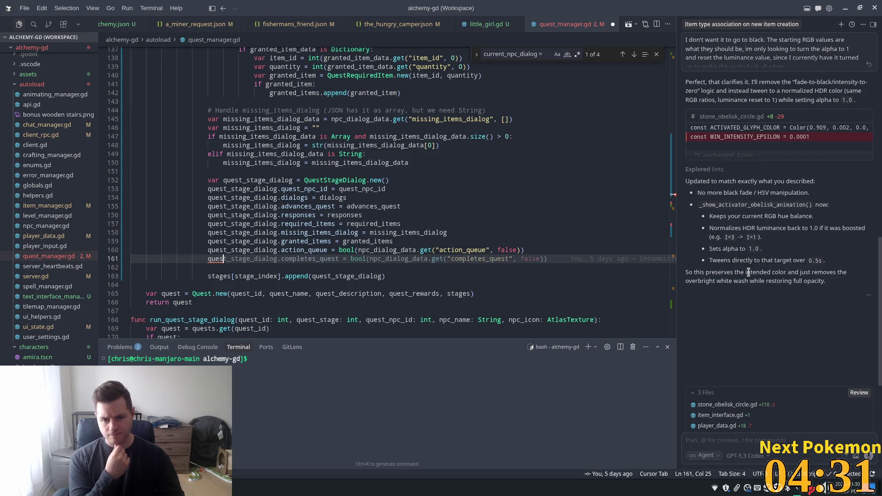
key(Tab)
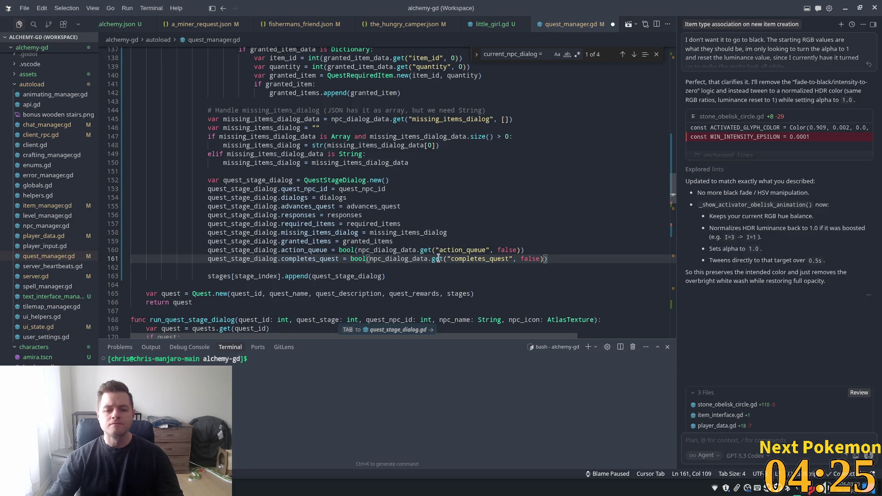
mouse_move(439, 259)
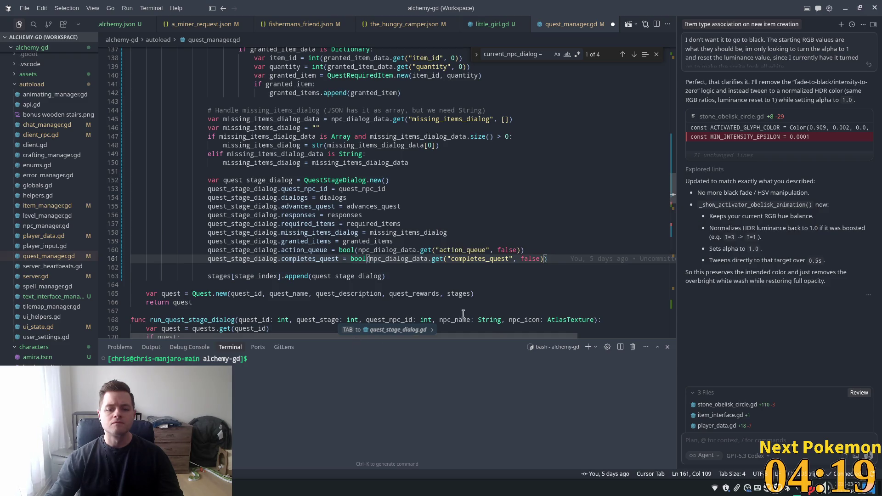
click(415, 330)
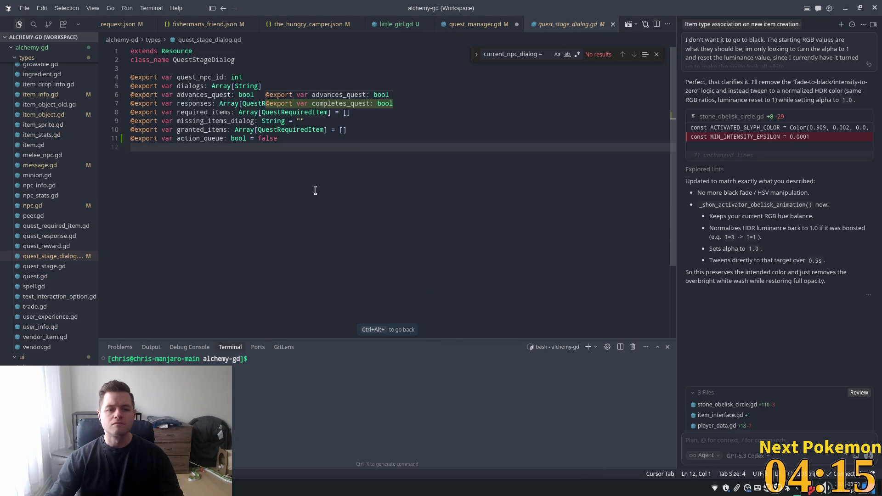
Step: Add a completes_quest boolean export to QuestStageDialog and reject the suggested complete_quest rewrite
key(Tab)
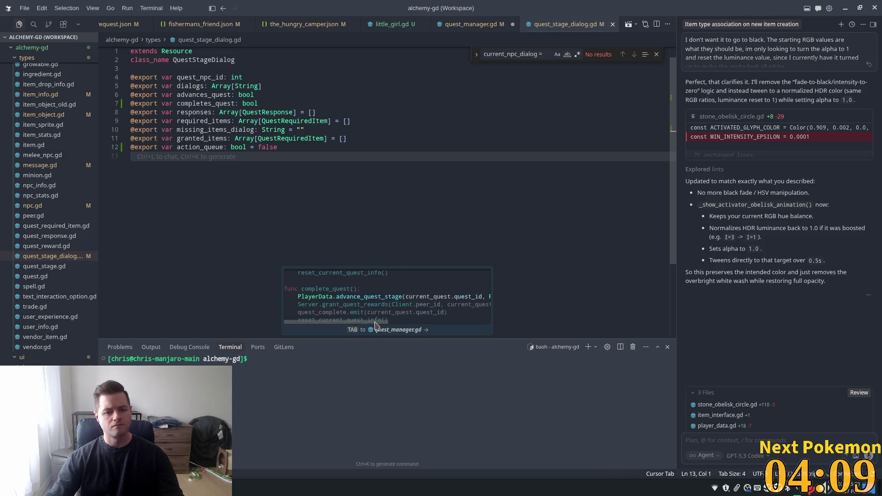
key(Tab)
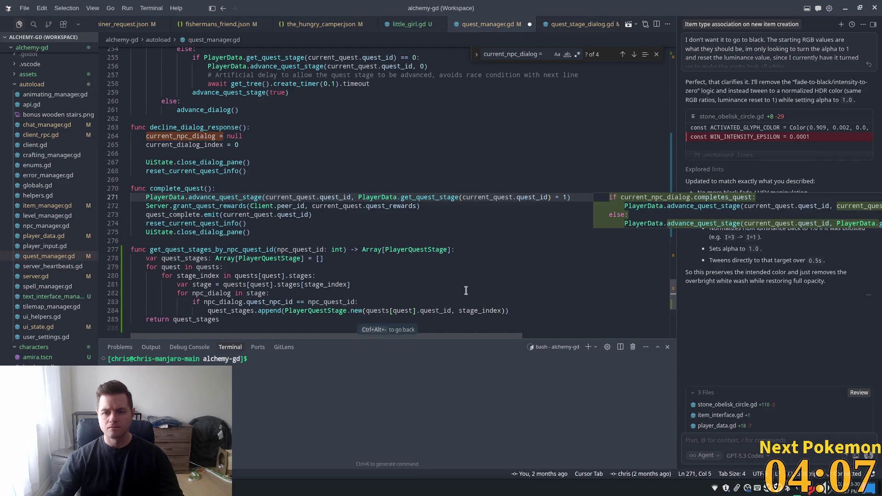
mouse_move(253, 197)
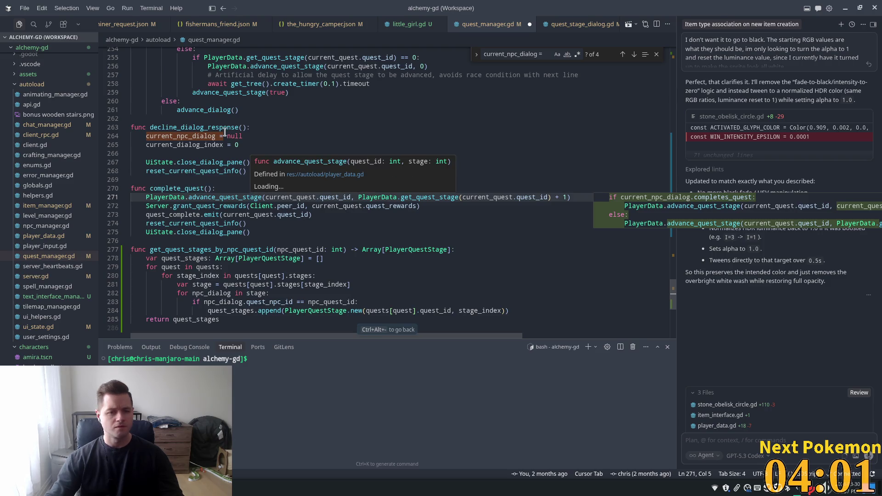
click(383, 240)
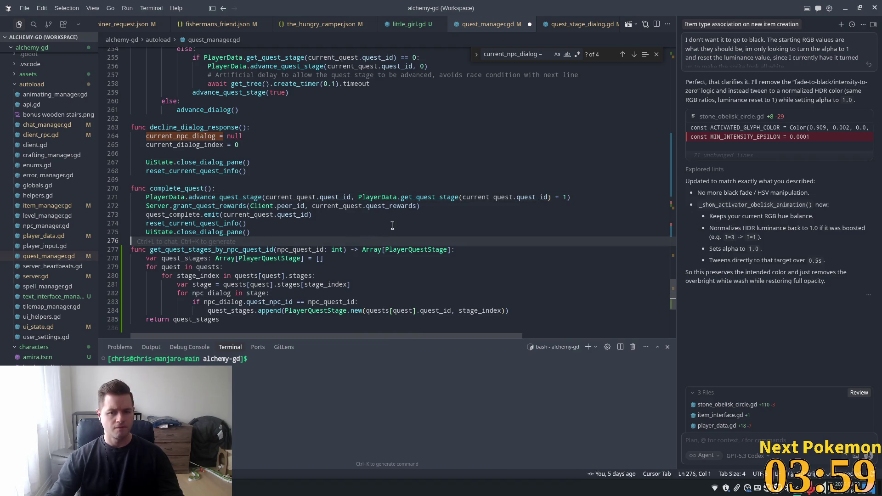
Step: Scroll up to the quest completion condition in advance_quest_stage
scroll(415, 238, down, 3)
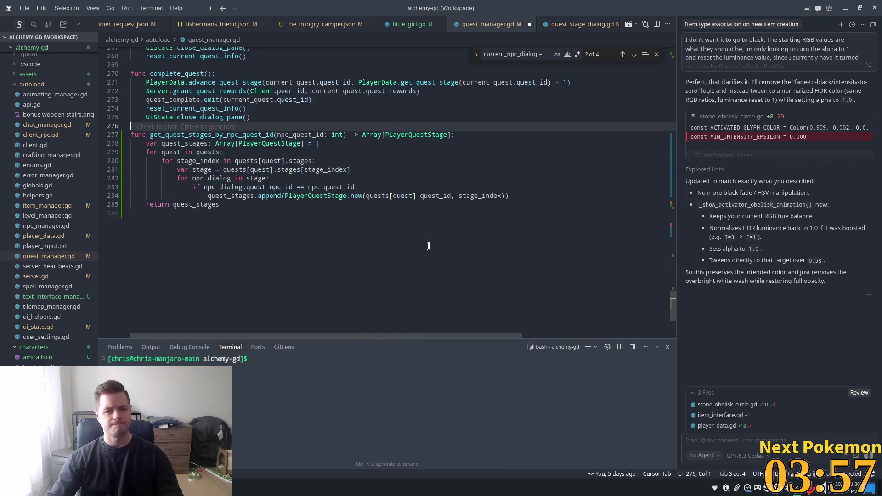
scroll(427, 244, up, 3)
scroll(421, 242, up, 5)
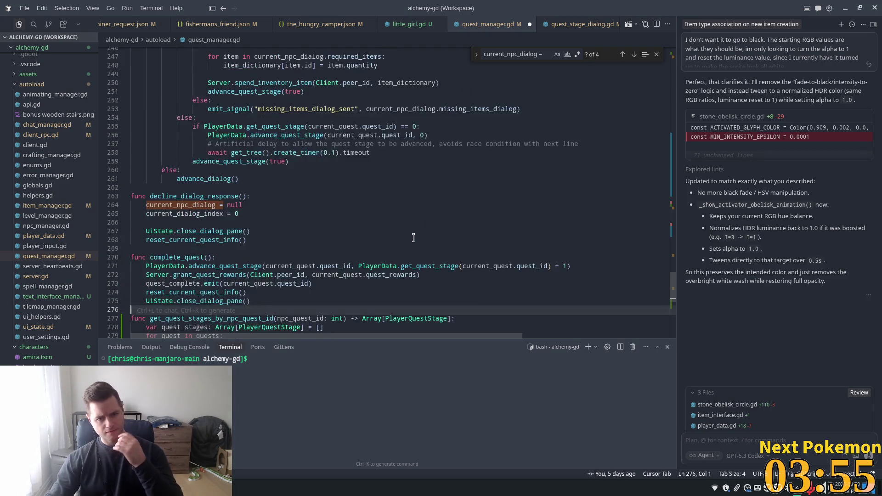
scroll(413, 235, up, 7)
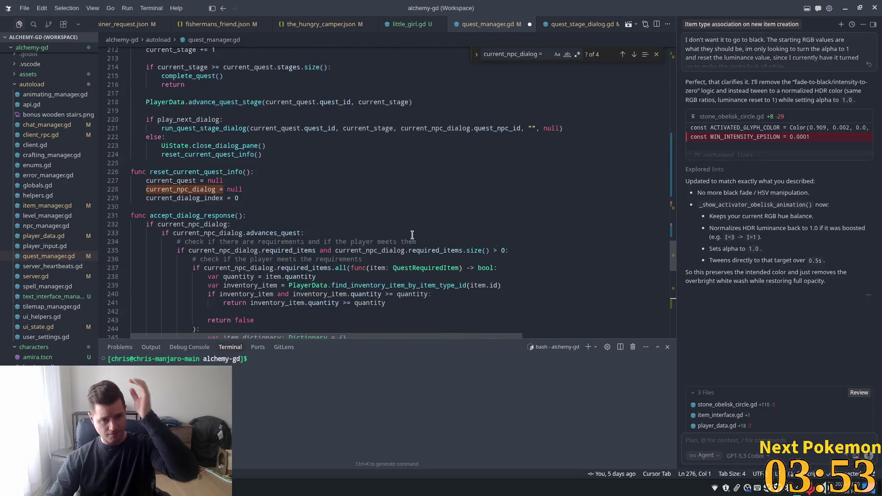
click(217, 167)
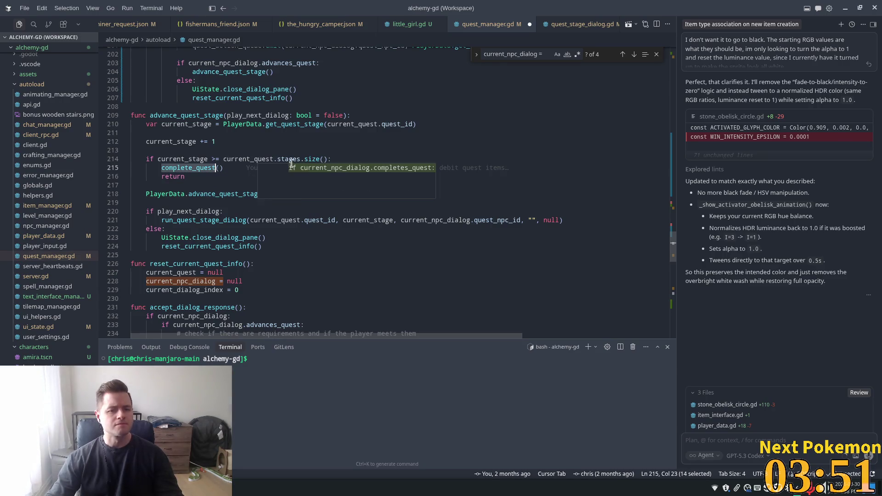
Step: Replace the stage-count condition with a current_npc_dialog.completes_quest check and save quest_manager.gd
click(279, 159)
click(296, 145)
text(or current_npc_dialog.completes_quest)
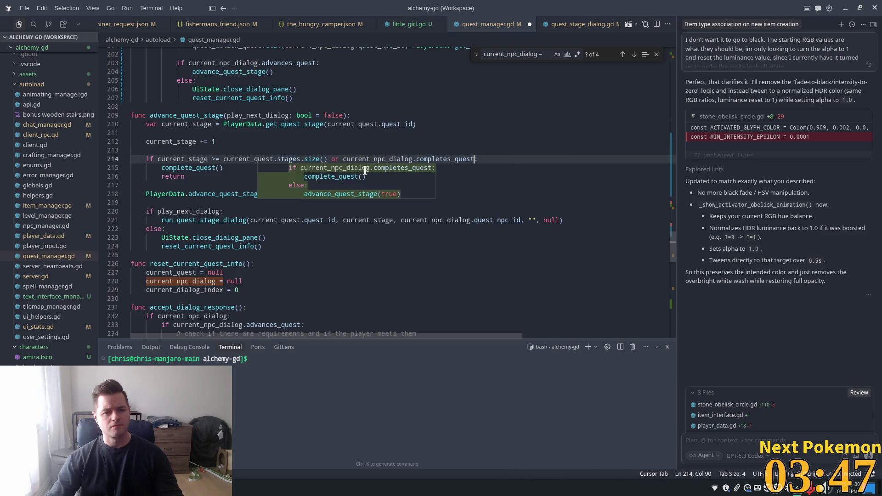
key(Tab)
drag(344, 160, 159, 159)
key(BackSpace)
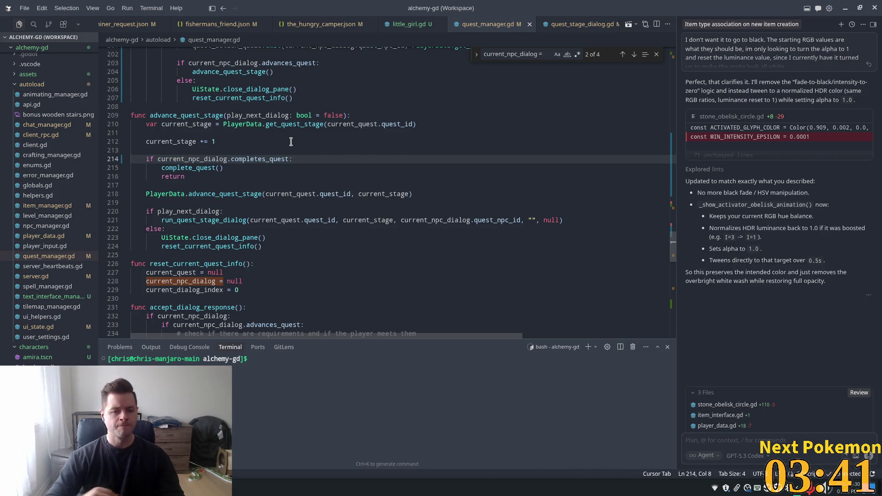
key(ctrl+s)
key(Up)
key(Up)
key(Up)
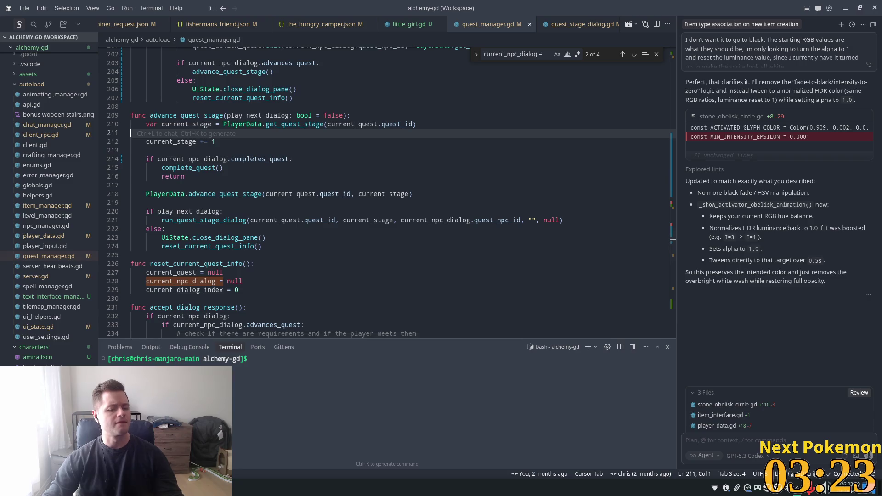
key(alt+Tab)
key(alt+Tab)
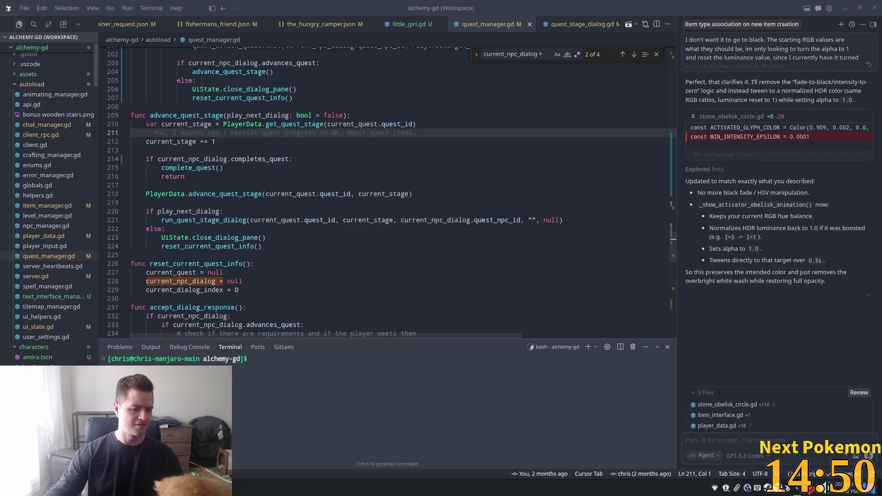
Step: Search the Pokémon collection for 'psy', close the popout, and view the third session's errors
key(alt+Tab)
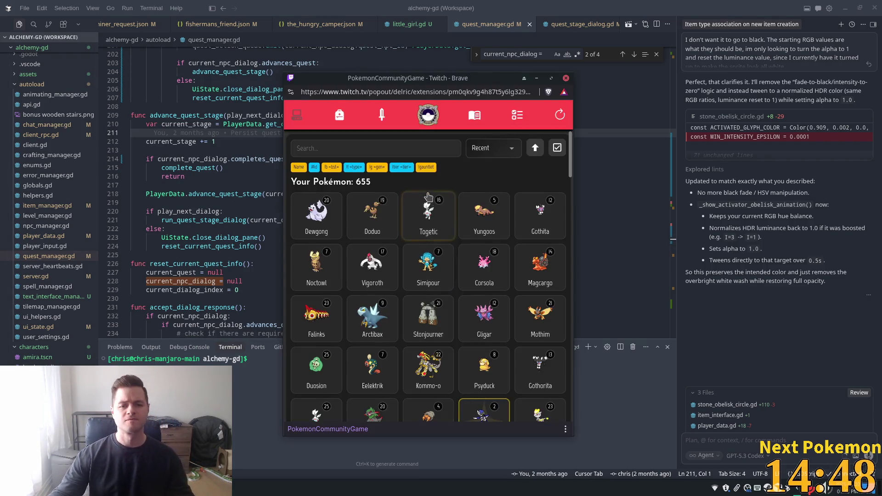
click(377, 154)
text(psy)
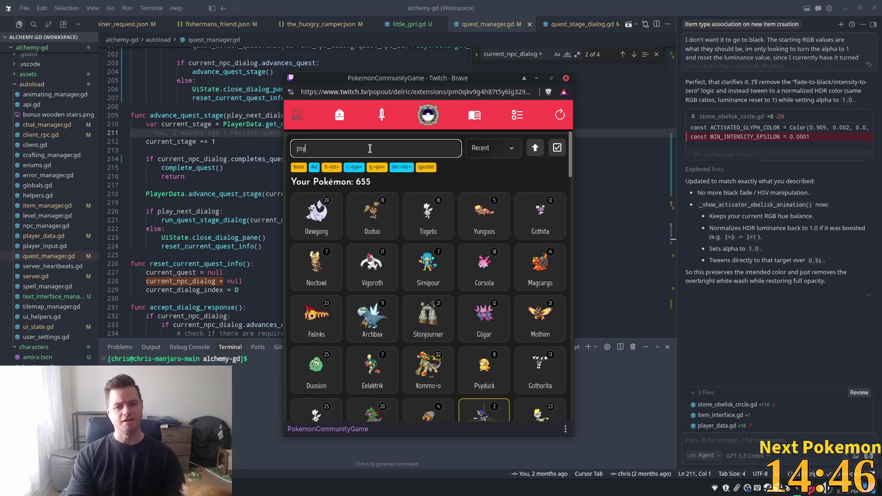
key(BackSpace)
key(BackSpace)
key(BackSpace)
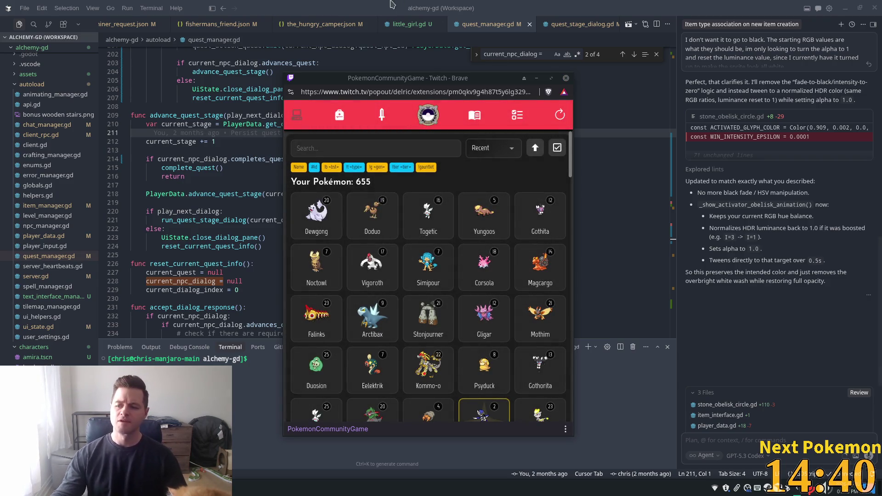
click(589, 3)
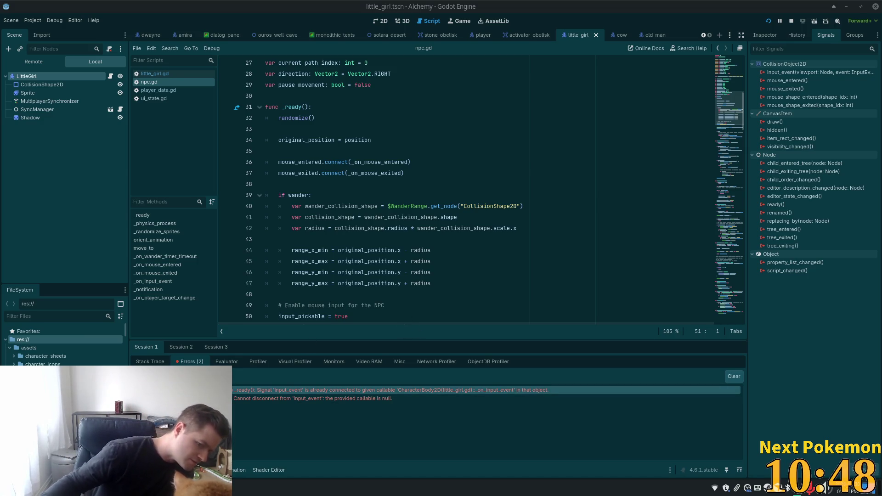
click(216, 347)
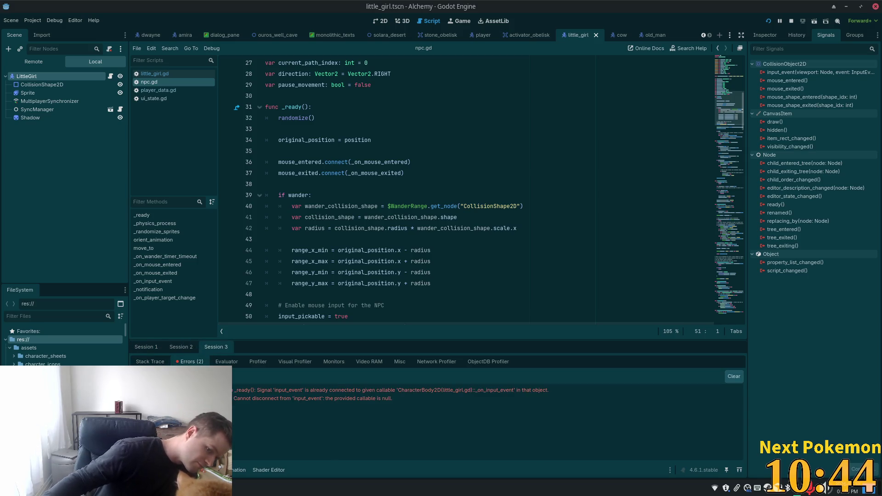
Step: Inspect the input_event signal connection error and stop the running game
click(390, 390)
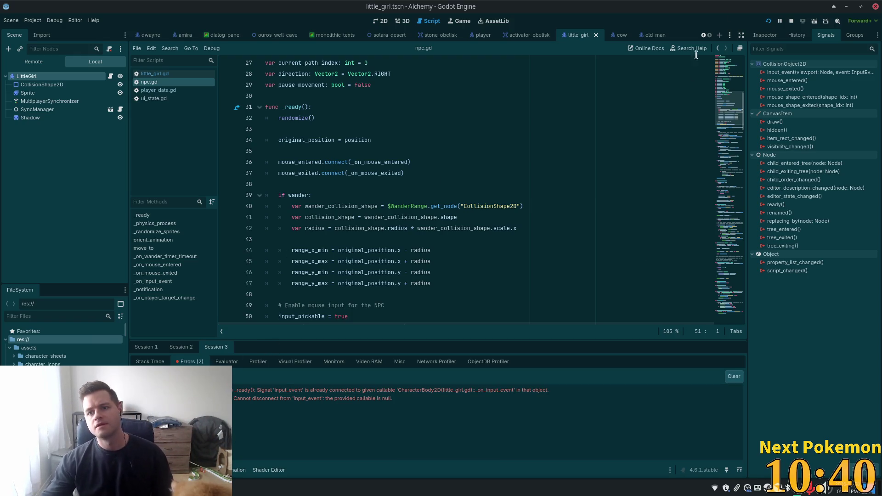
click(792, 21)
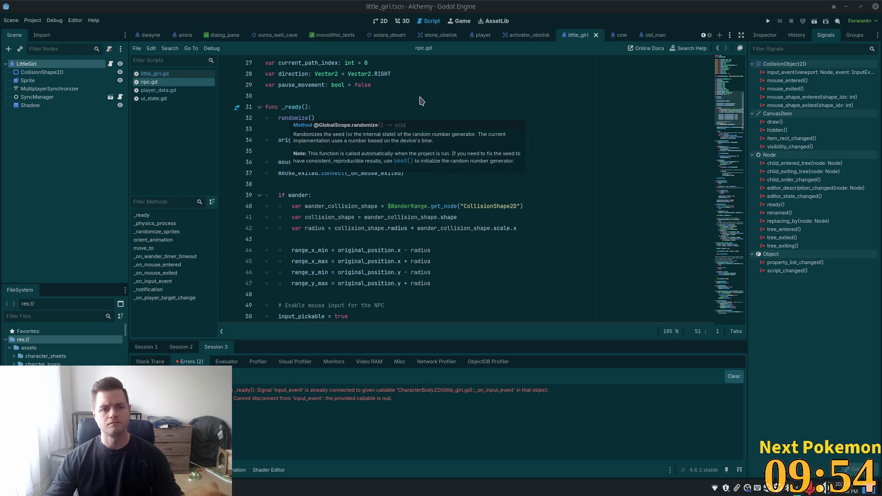
key(super)
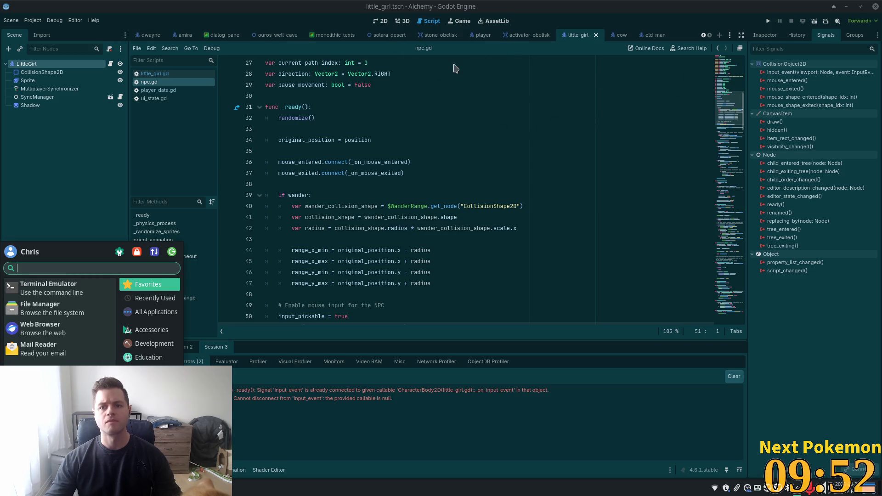
click(422, 96)
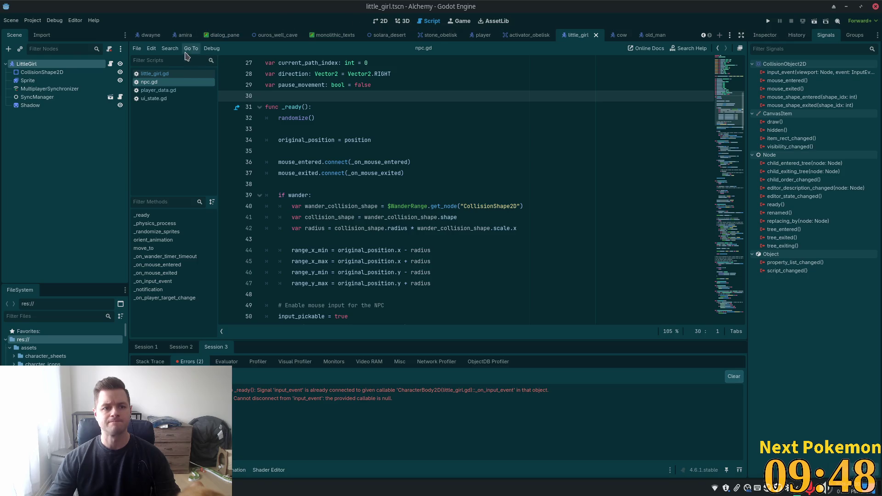
click(335, 85)
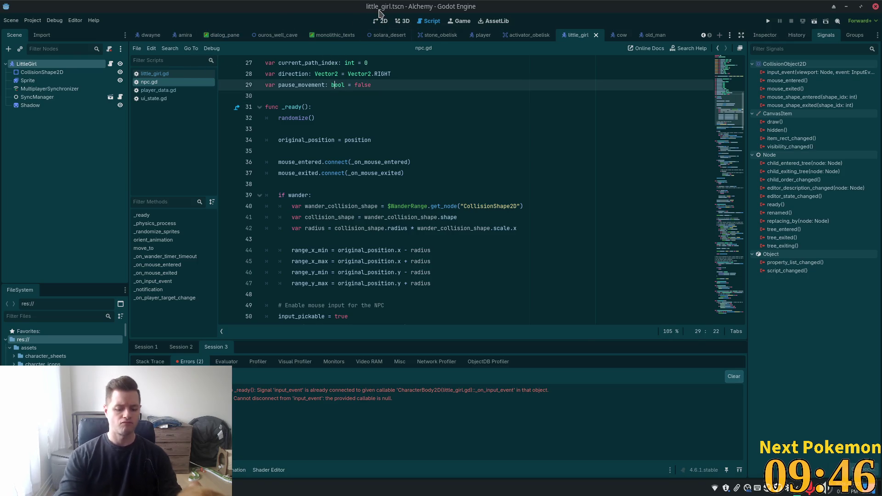
Step: Open ouros_well_cave.tscn in 2D, inspect StaticBody2DPot's properties, and run the project
key(alt+shift+o)
text(ouros)
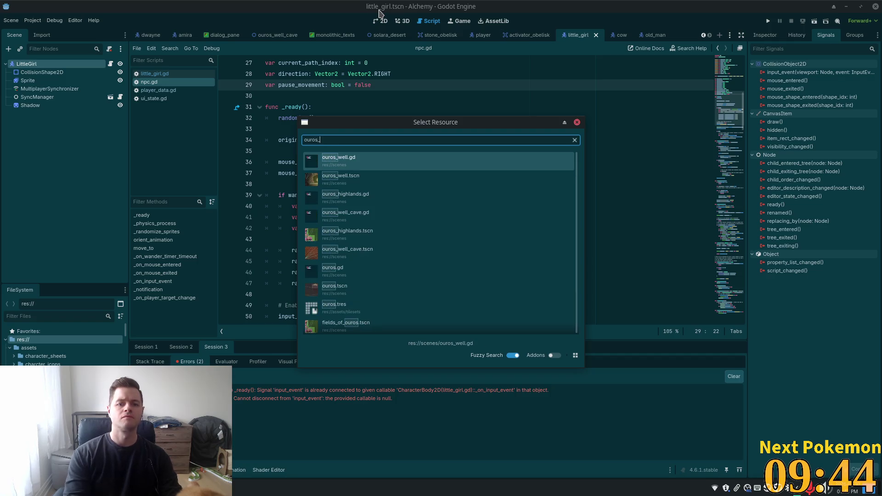
text(_well_ca)
key(Down)
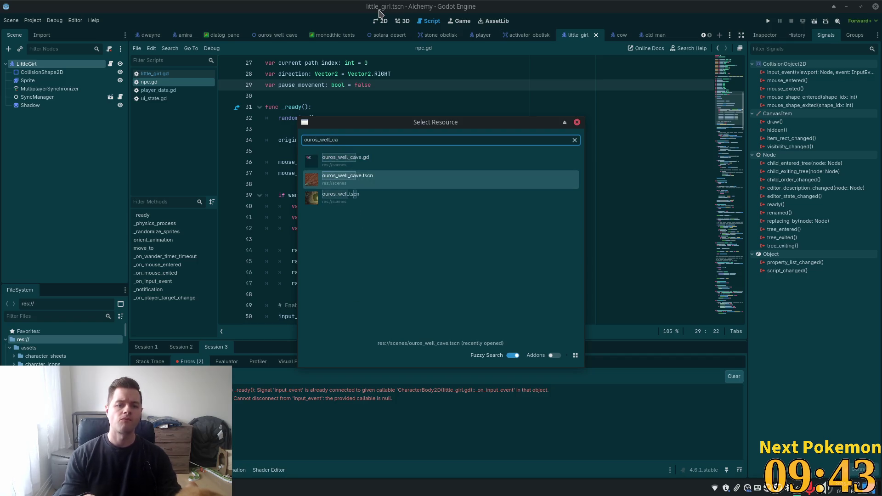
key(Return)
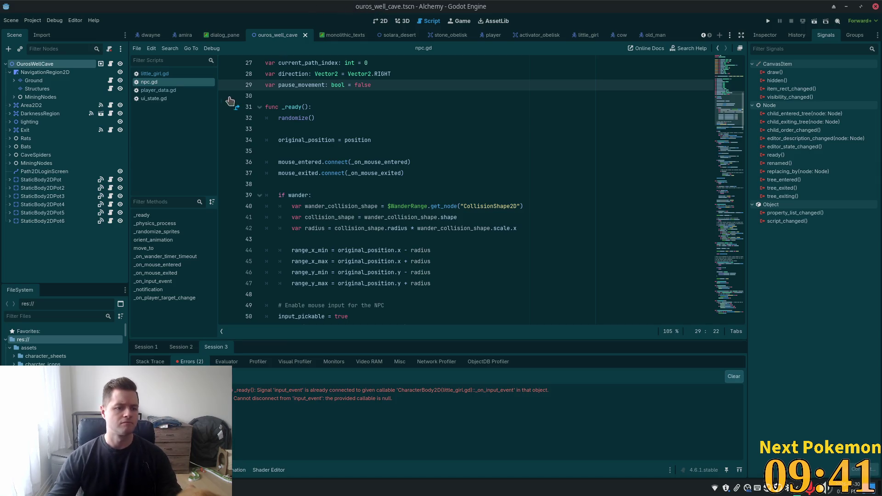
click(378, 22)
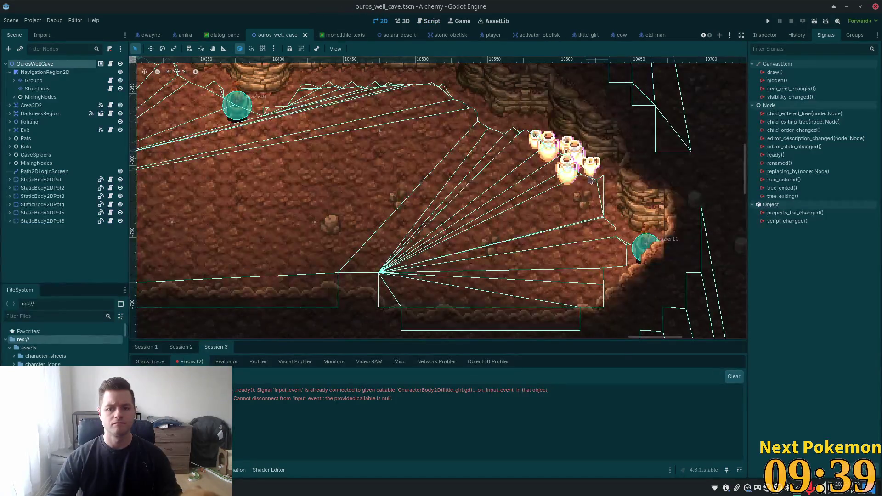
click(55, 182)
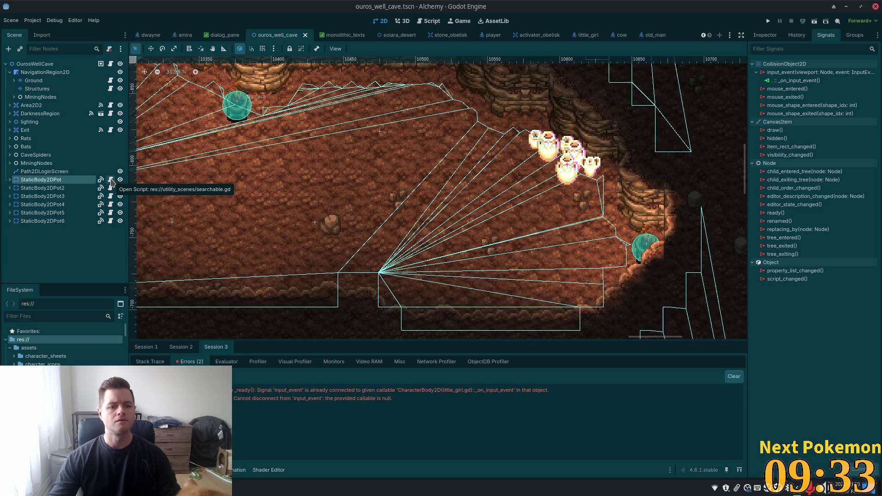
click(762, 38)
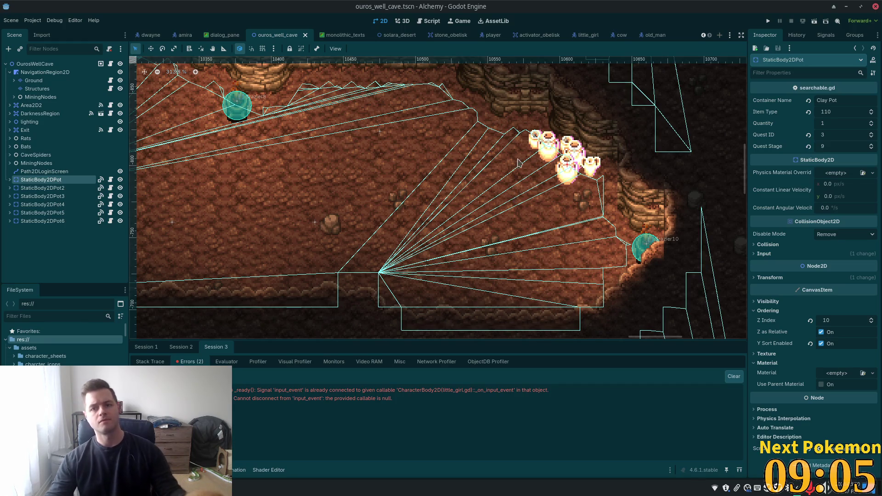
click(768, 20)
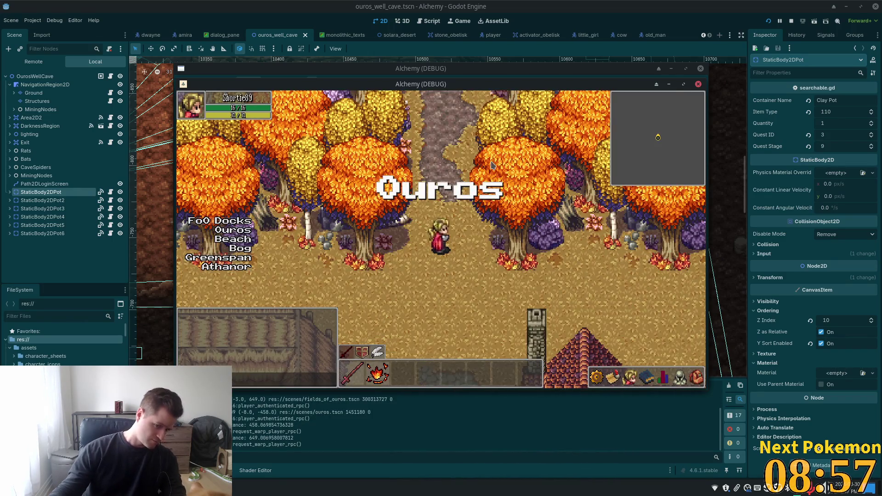
Step: Walk the character through Ouros into the inn toward Dwayne, bringing the game window forward
key(Down)
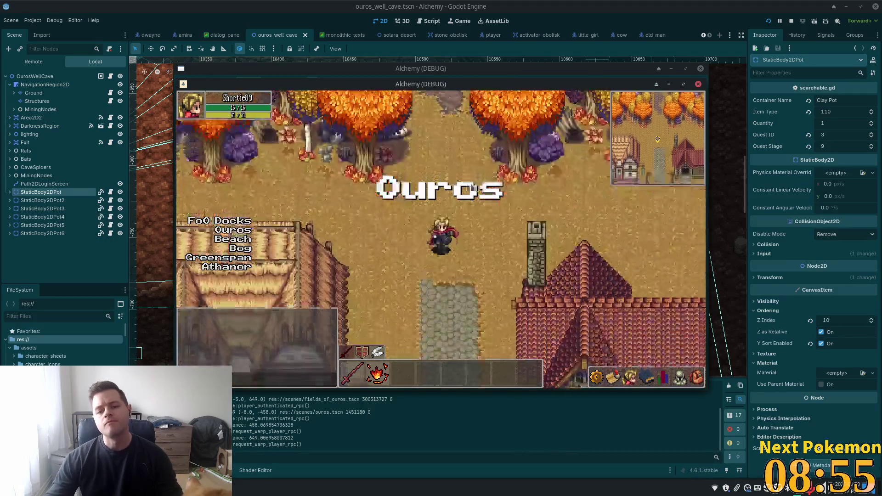
key(Left)
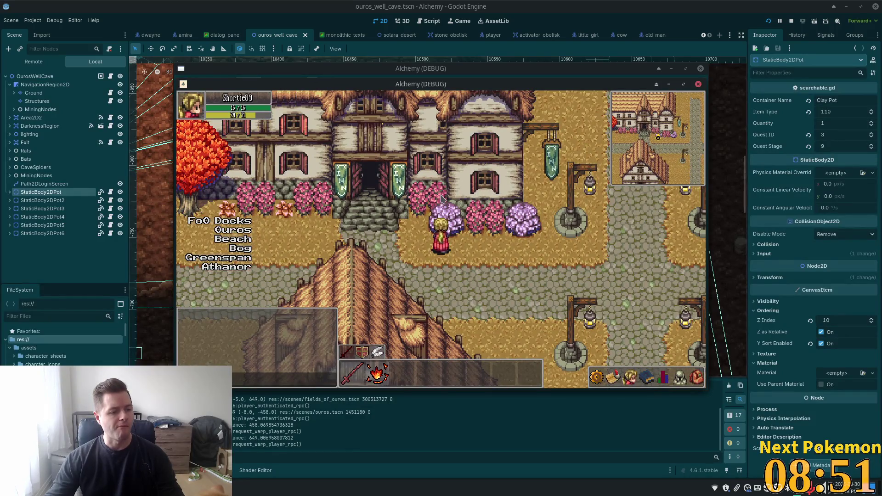
key(Up)
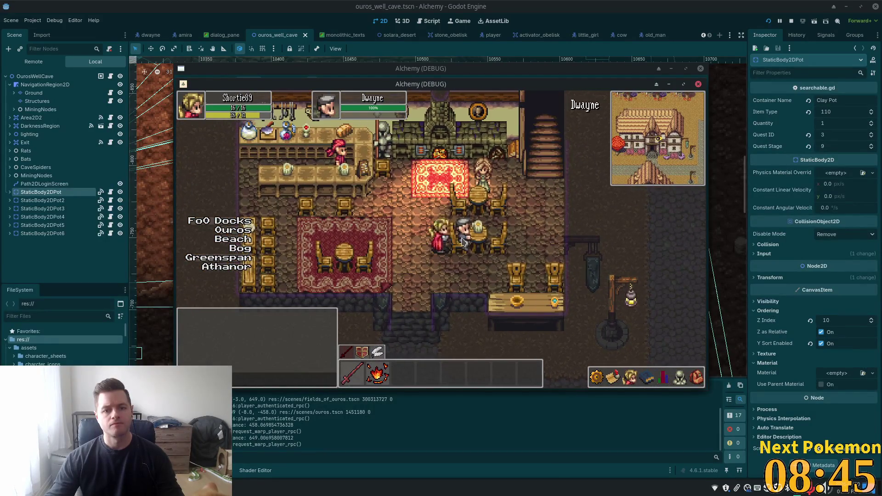
key(Down)
key(Left)
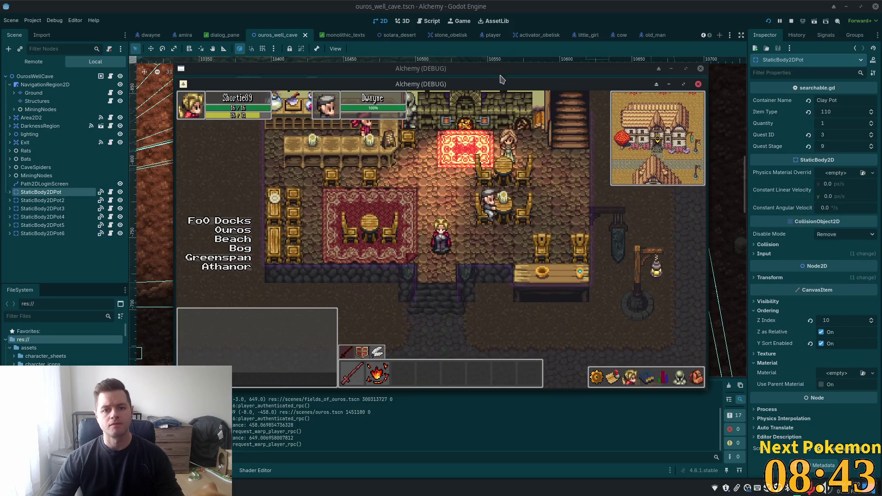
drag(501, 79, 620, 123)
click(508, 184)
key(Up)
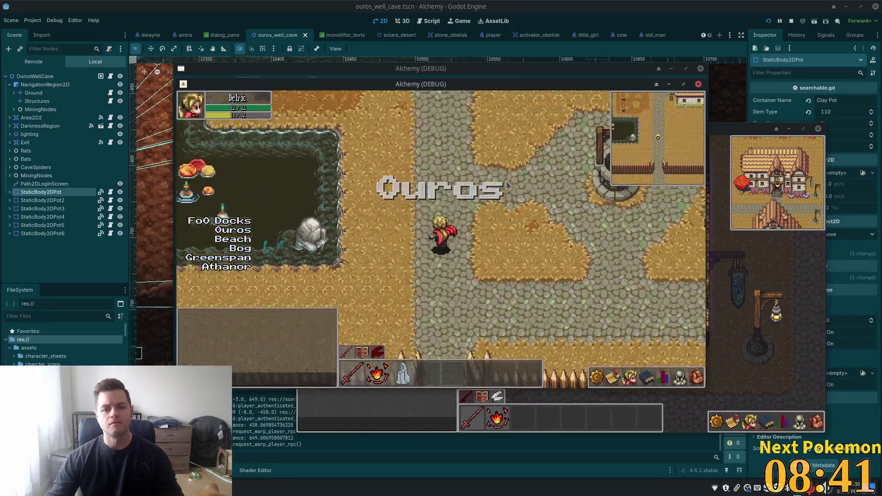
key(Up)
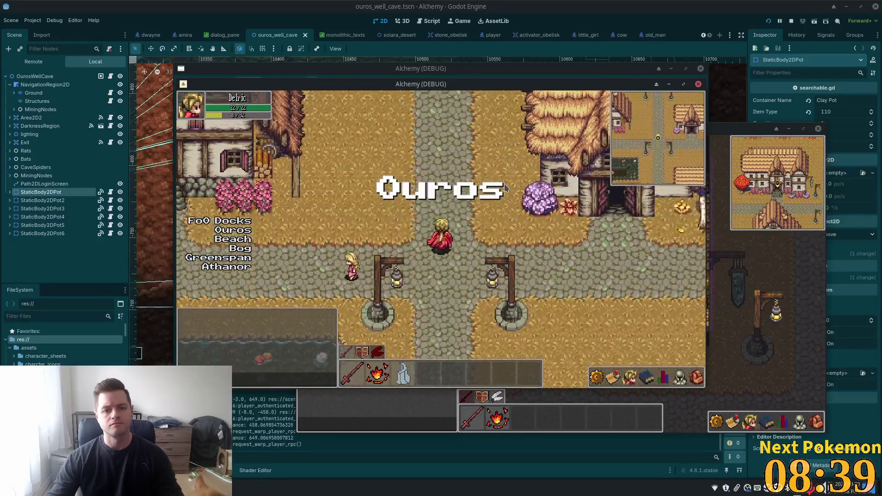
key(Up)
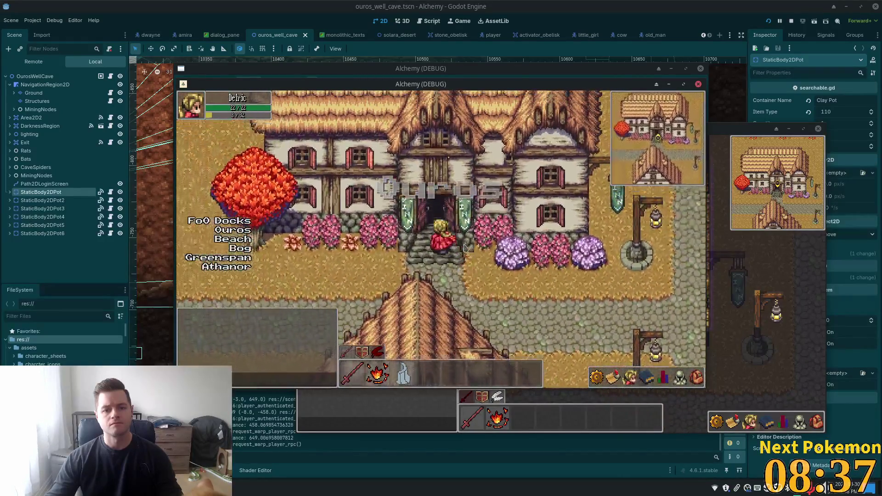
Step: Talk to Dwayne, answer "Yeah I'm into it." and continue through his dialog
click(467, 232)
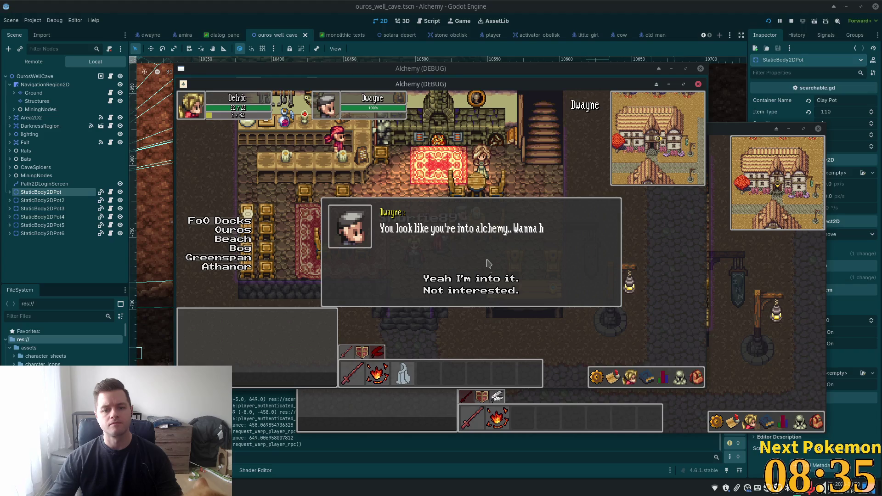
click(463, 280)
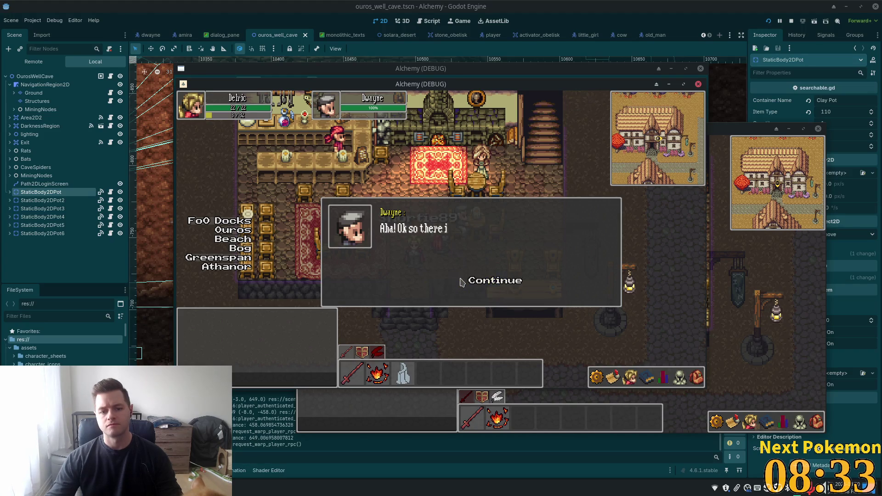
click(482, 285)
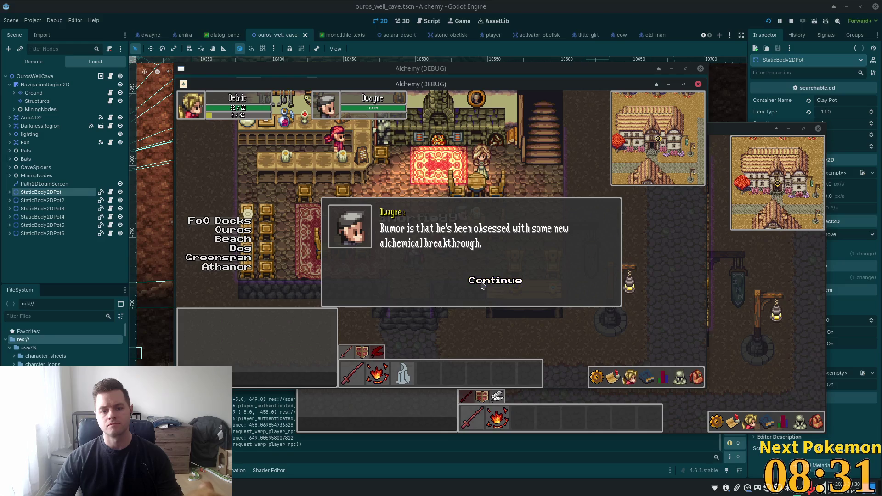
click(482, 285)
click(482, 284)
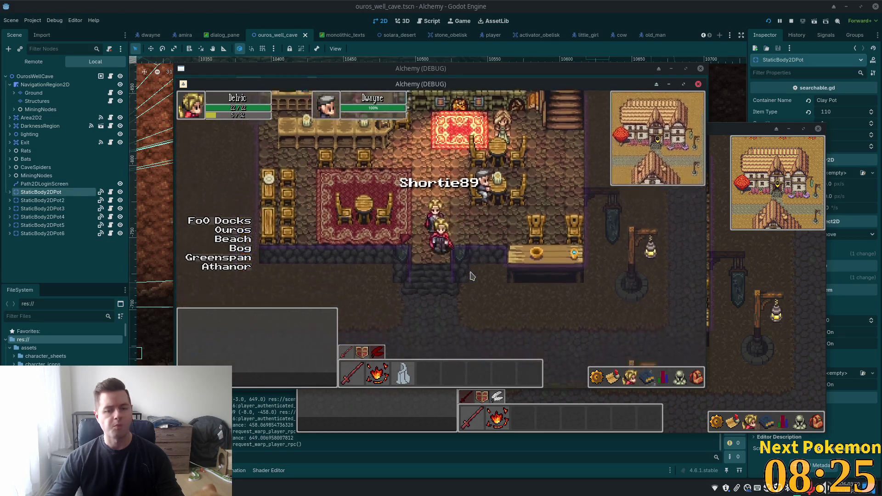
Step: Walk out of the inn across the village into the house, opening the inventory
key(Left)
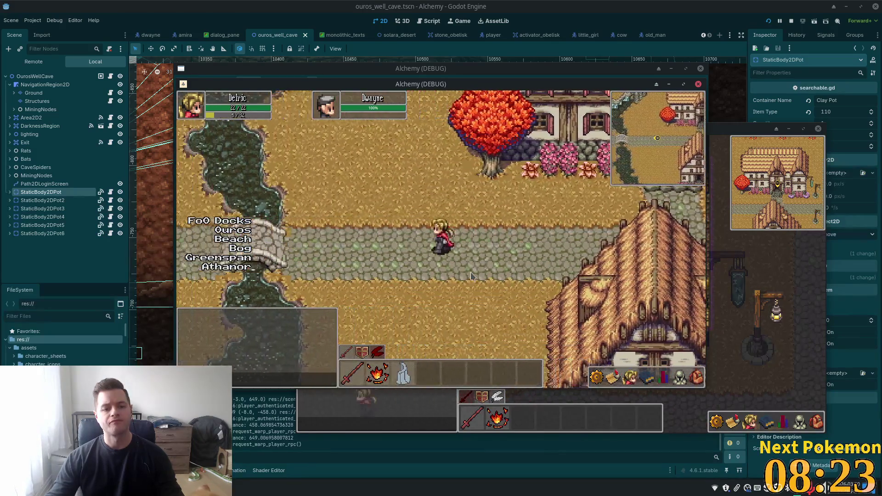
key(Down)
key(Left)
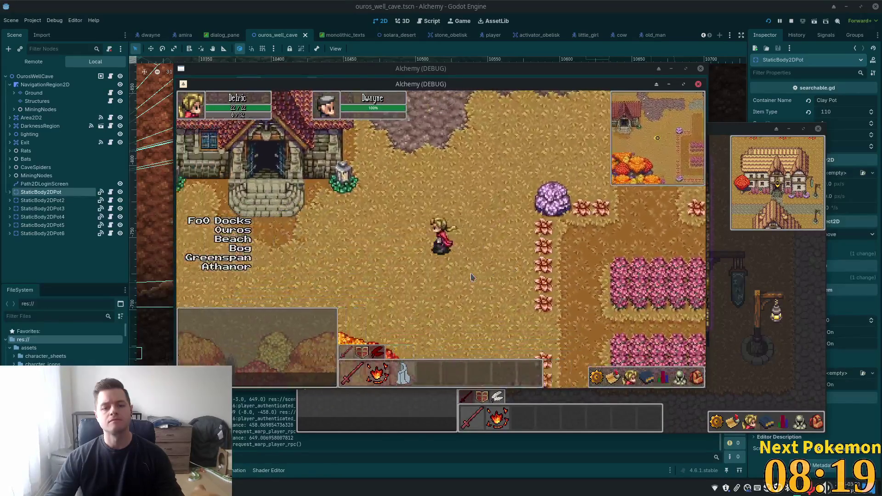
key(Up)
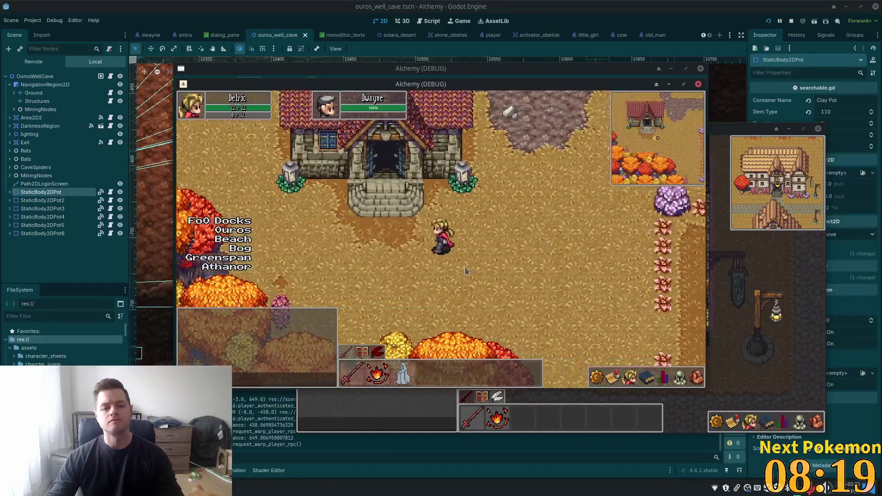
click(695, 377)
key(Up)
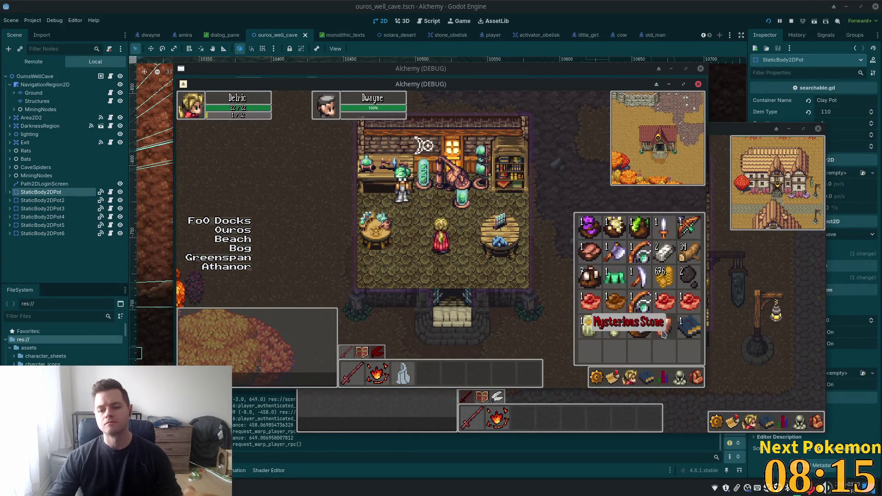
Step: Browse the equipment, quest and skills panels and a fifth-row item's actions
click(646, 382)
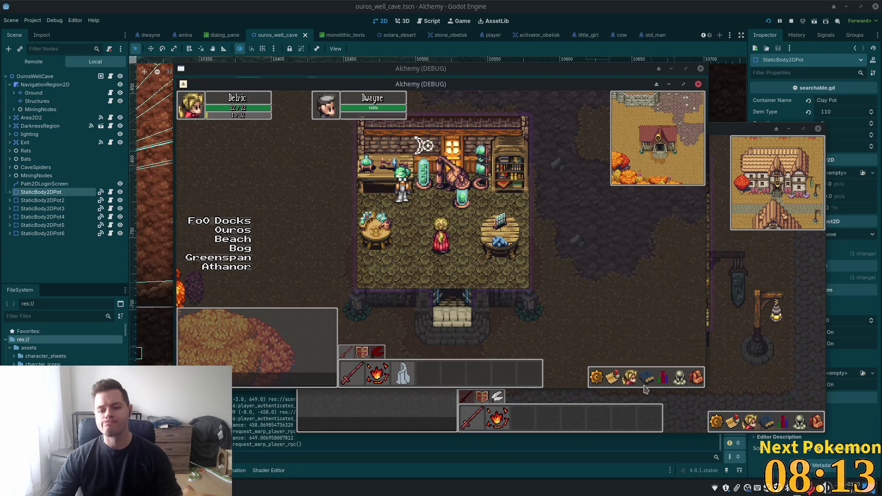
click(682, 381)
click(689, 380)
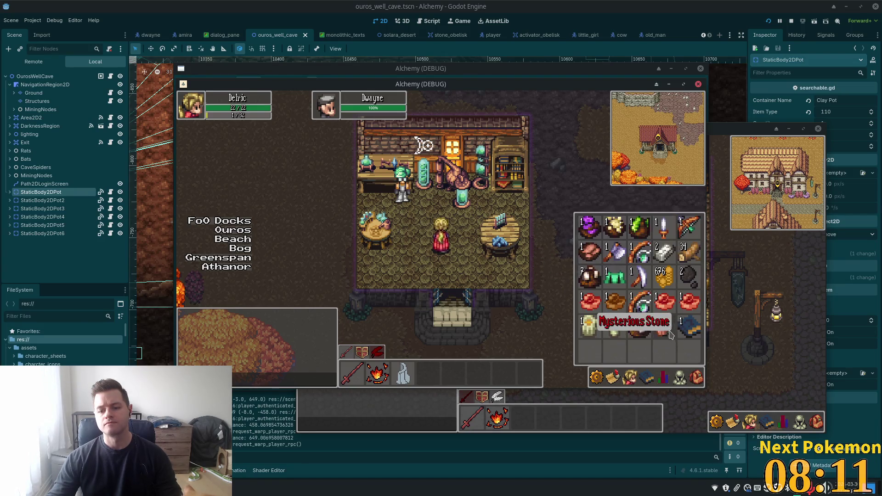
click(677, 342)
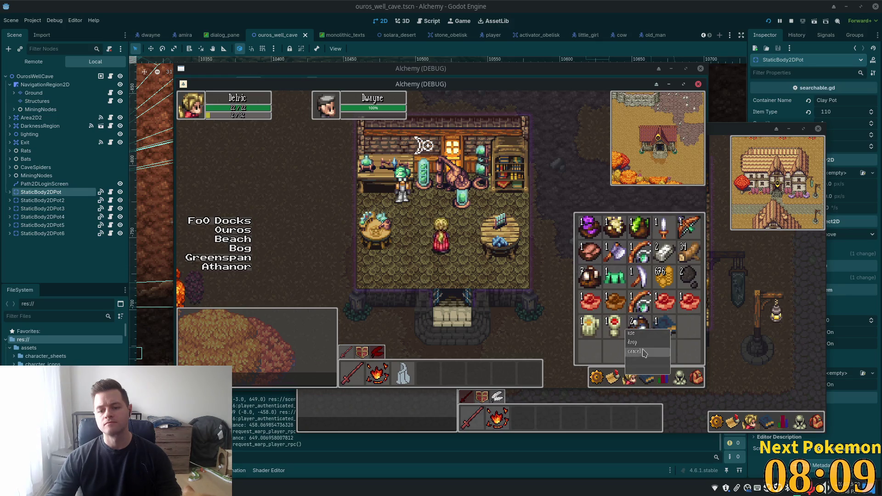
click(646, 381)
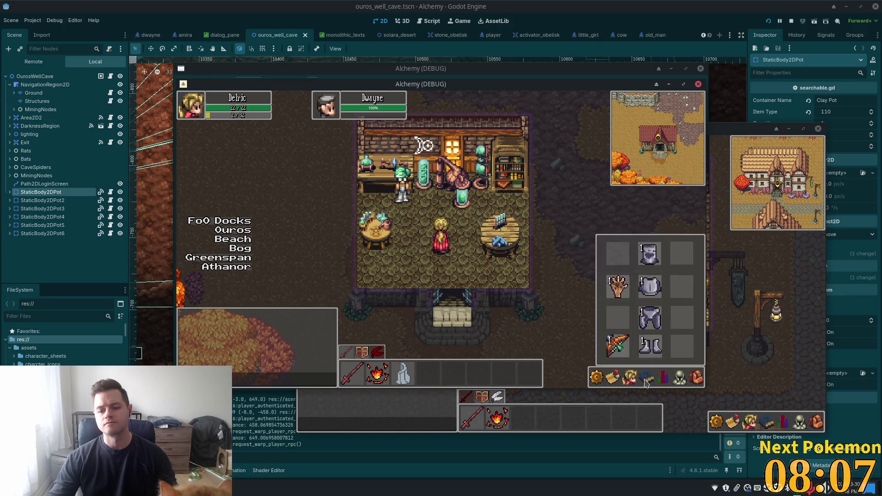
click(647, 382)
click(651, 383)
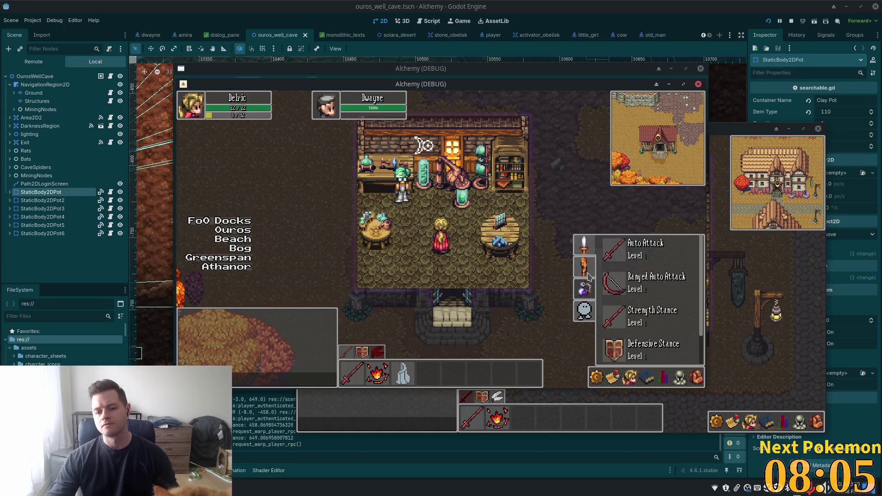
click(587, 289)
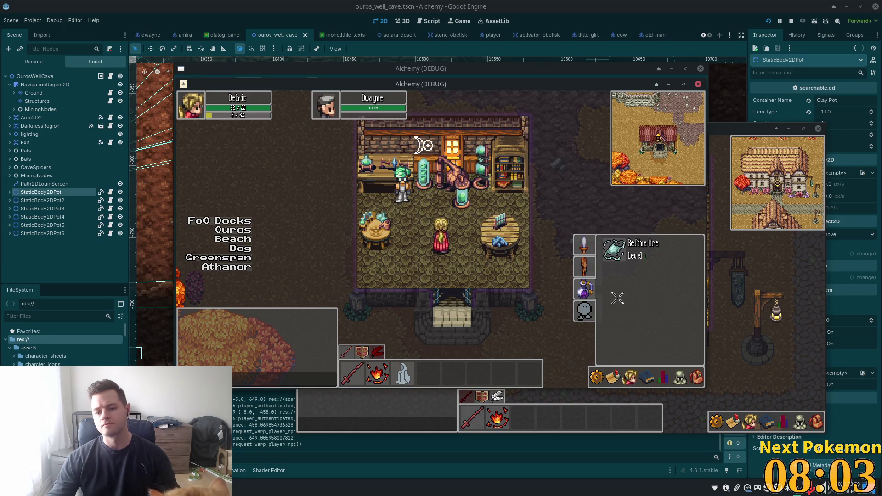
Step: Refine the Copper Ore by transmutation and walk up to the Master Alchemist
key(i)
click(600, 263)
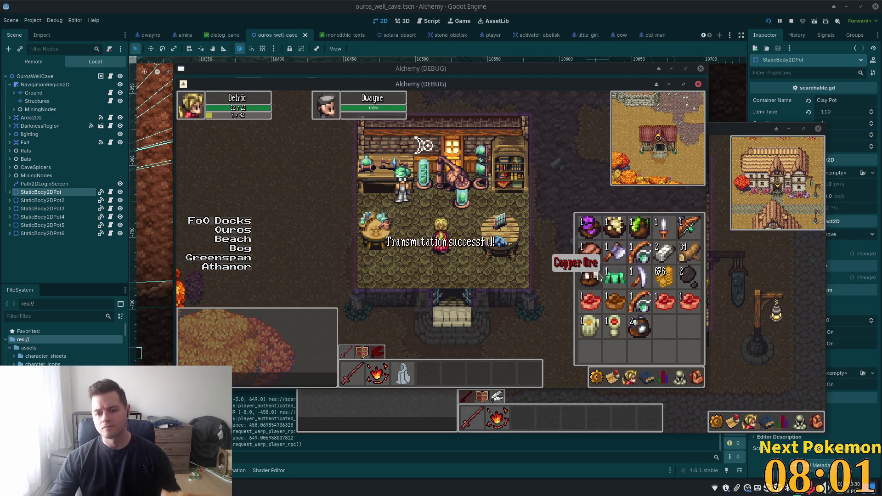
key(i)
click(401, 208)
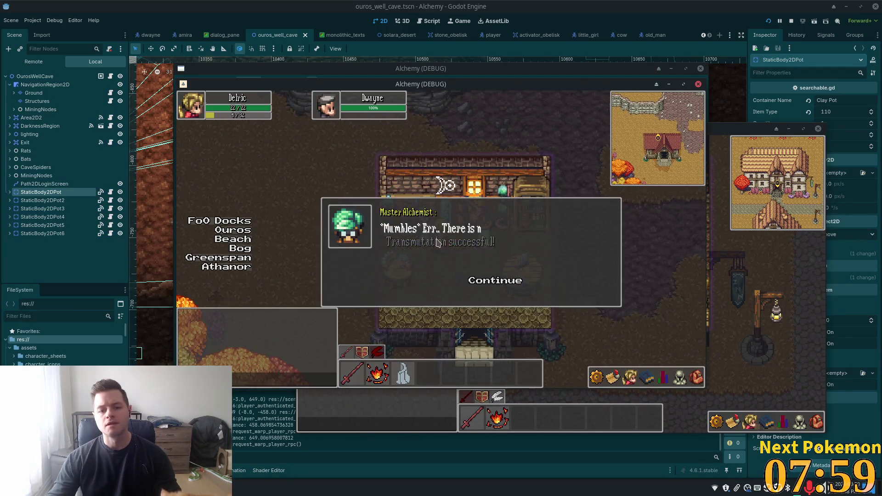
Step: Go through the Master Alchemist's dialogue, agreeing to hand over the copper bar
click(501, 285)
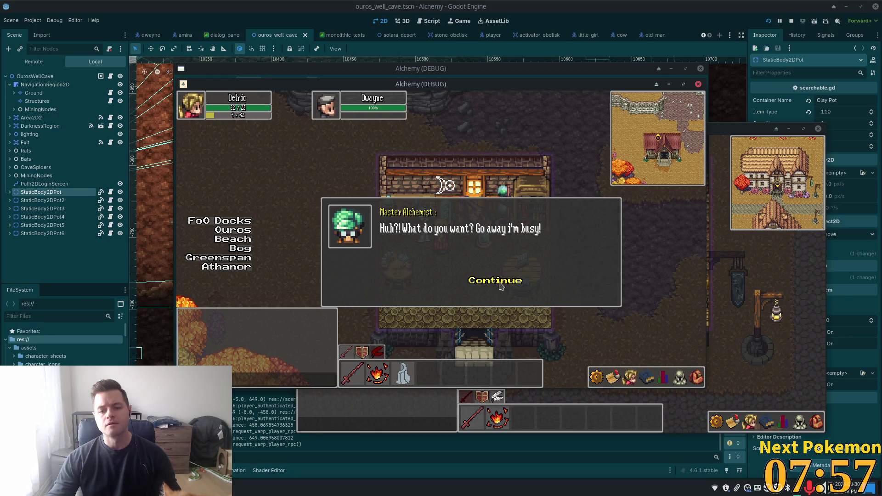
click(501, 285)
click(493, 282)
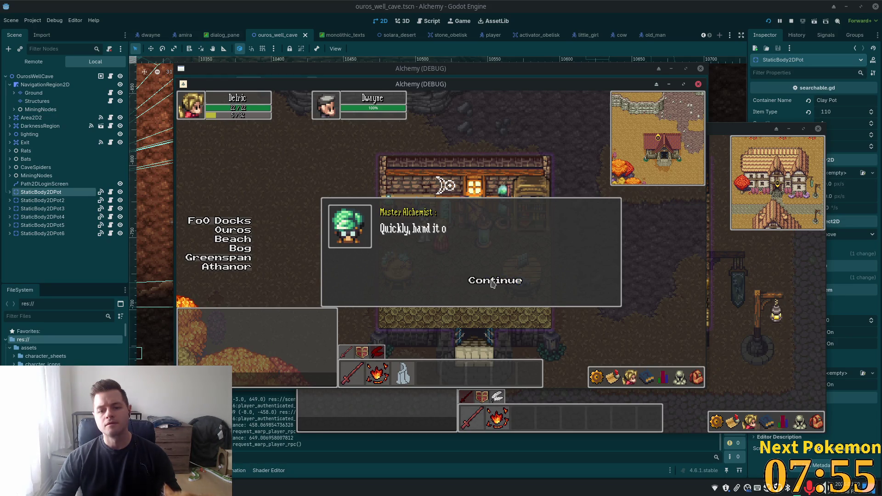
click(493, 281)
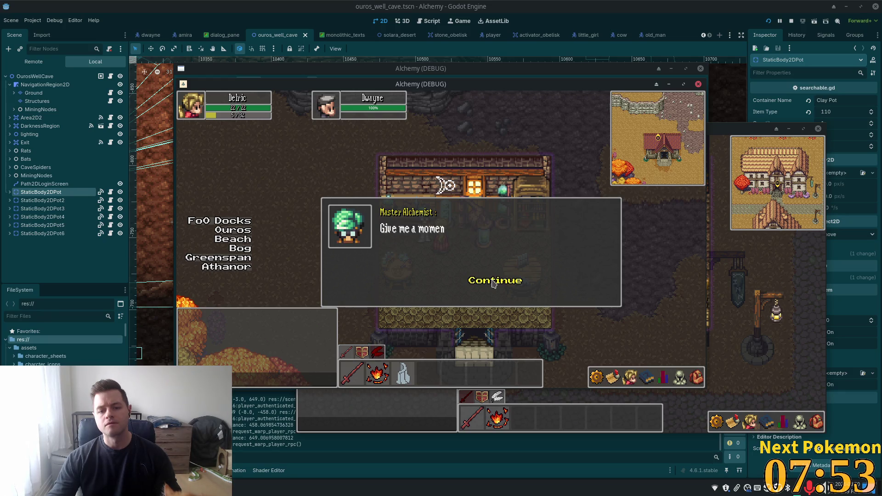
click(493, 281)
Step: Walk out of the shop, east across the river bridge, and north into Etheros Forest
key(s)
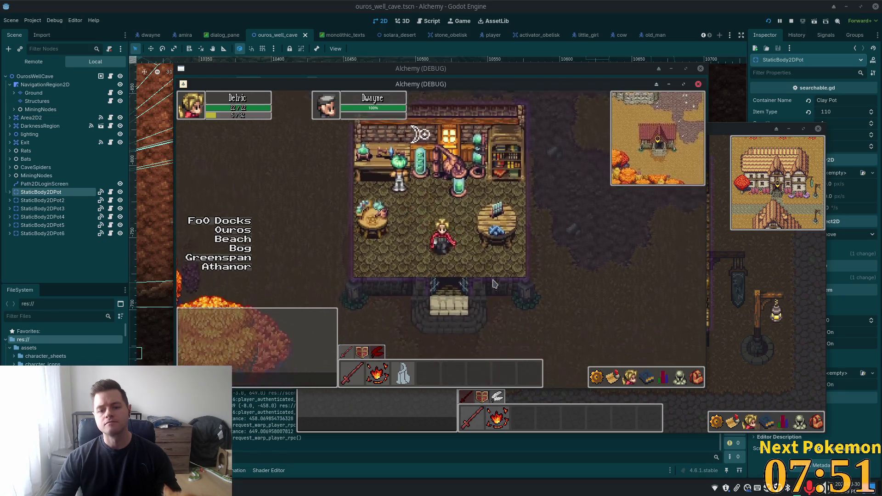
key(d)
key(w)
key(w)
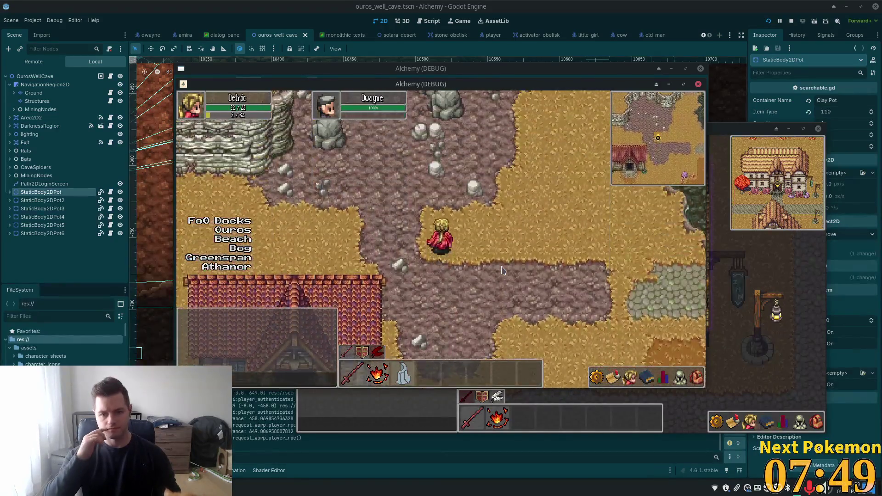
key(d)
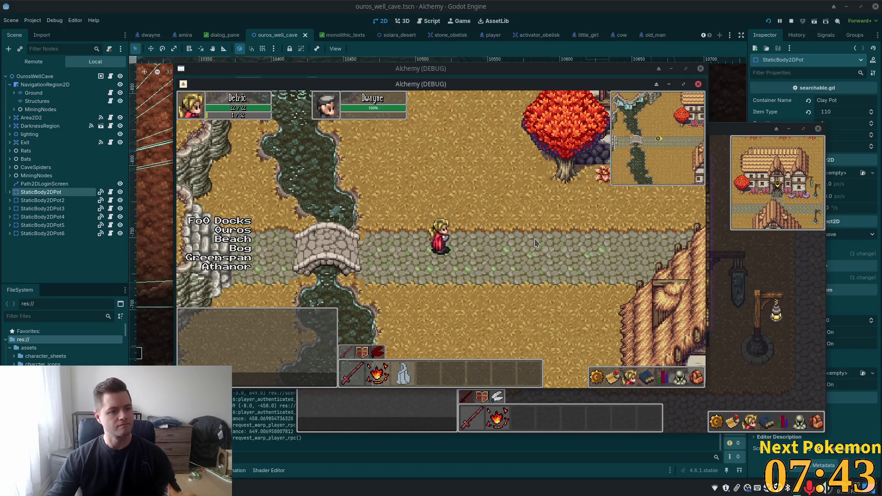
key(d)
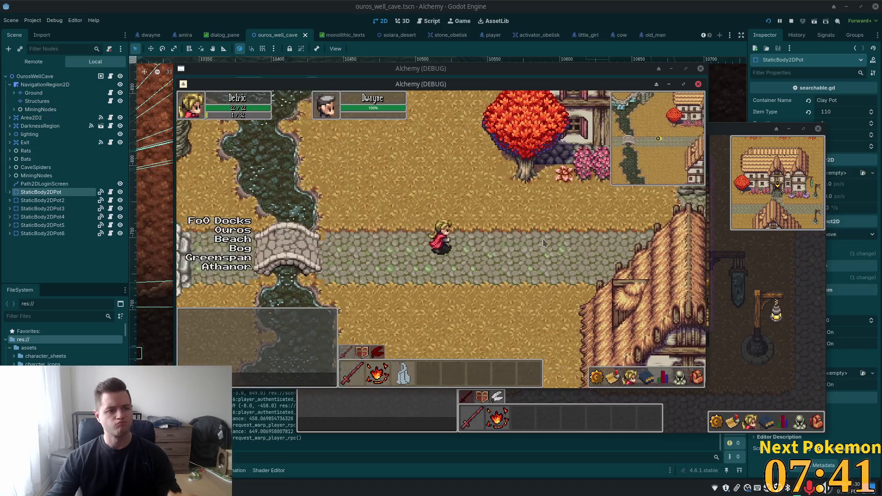
key(s)
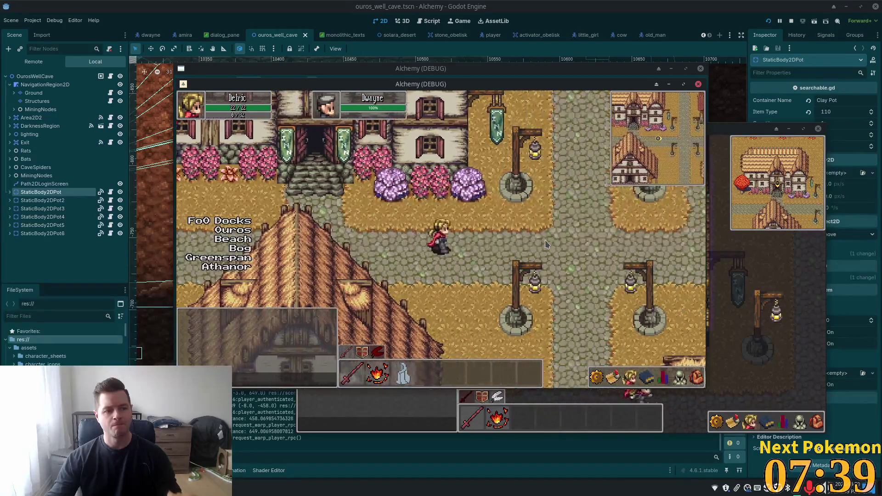
key(w)
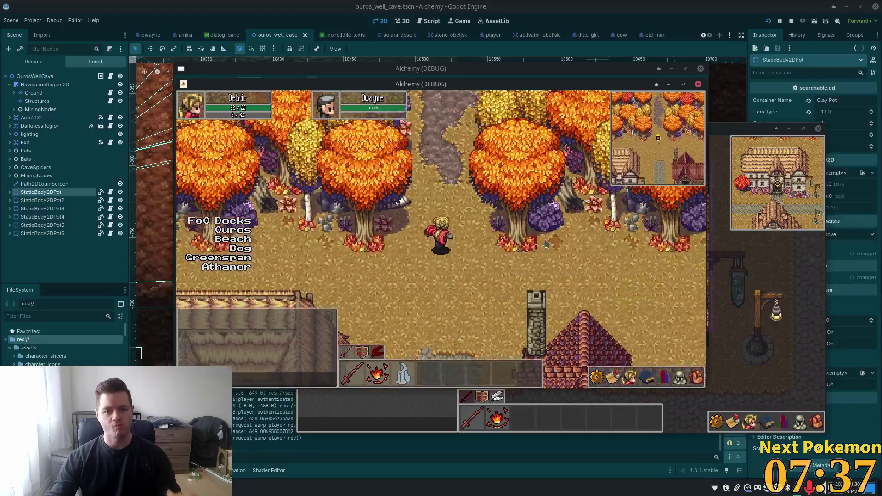
Step: Continue north and east through the forest to the clearing with tables and target Amira
key(w)
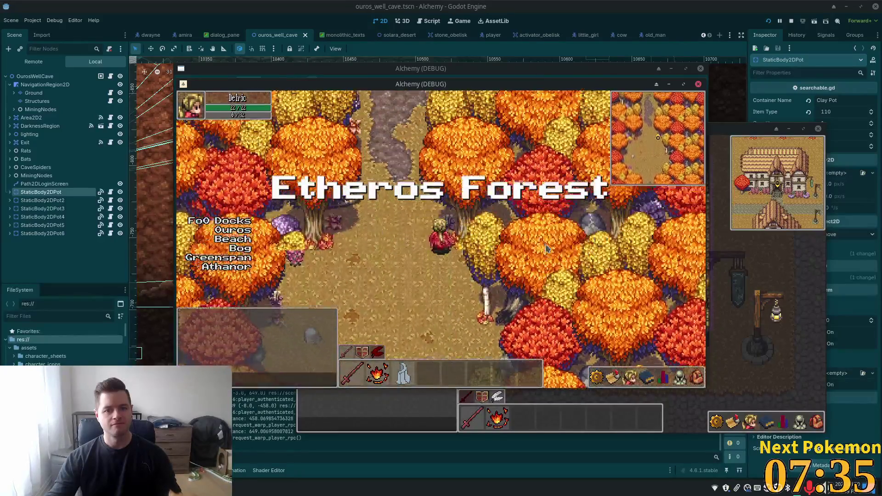
key(w)
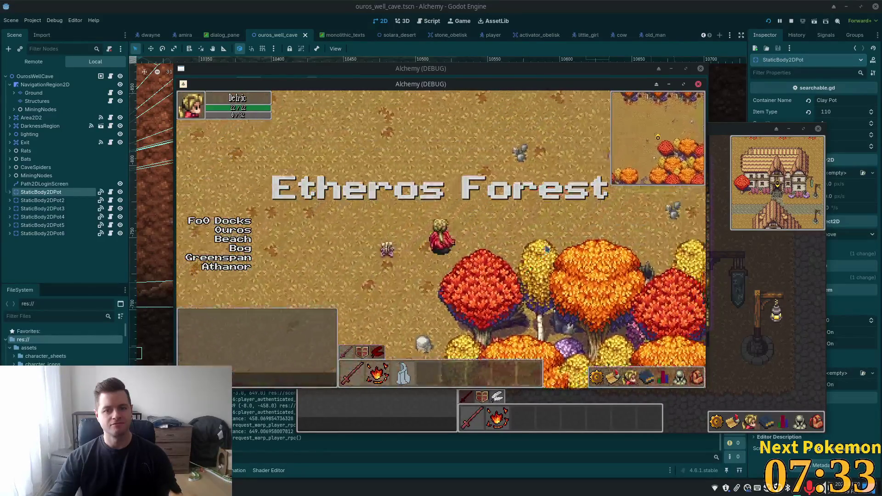
key(d)
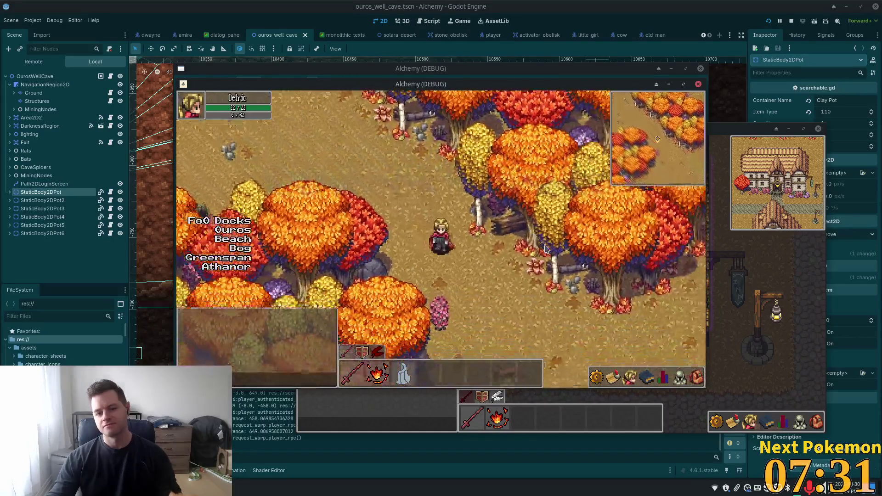
key(d)
key(w)
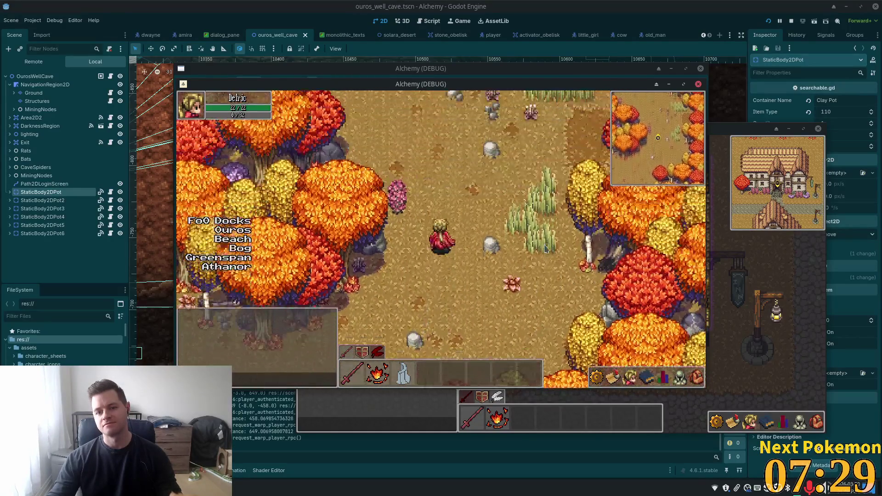
key(d)
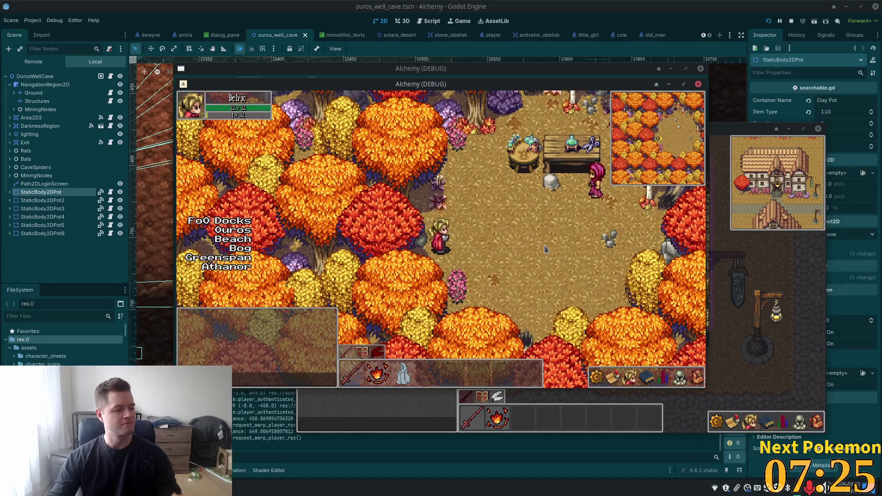
key(d)
key(w)
click(462, 220)
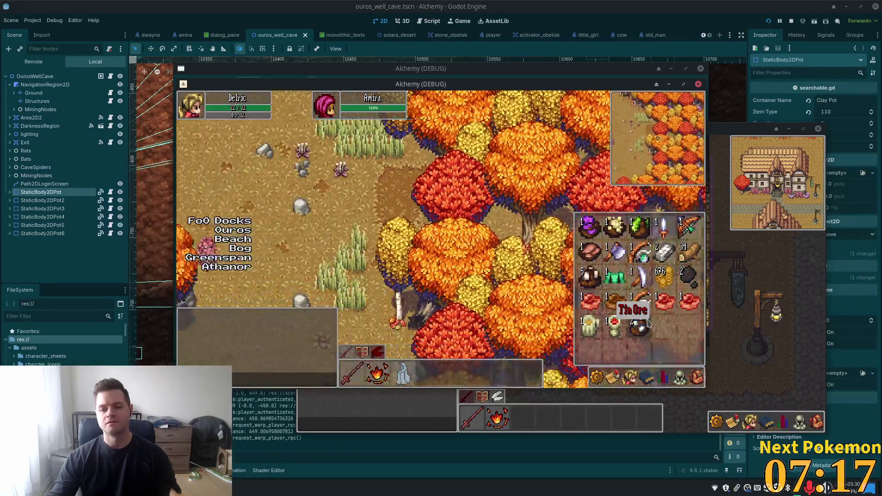
Step: Walk across the open ground, opening and dismissing a bag item's options menu
key(a)
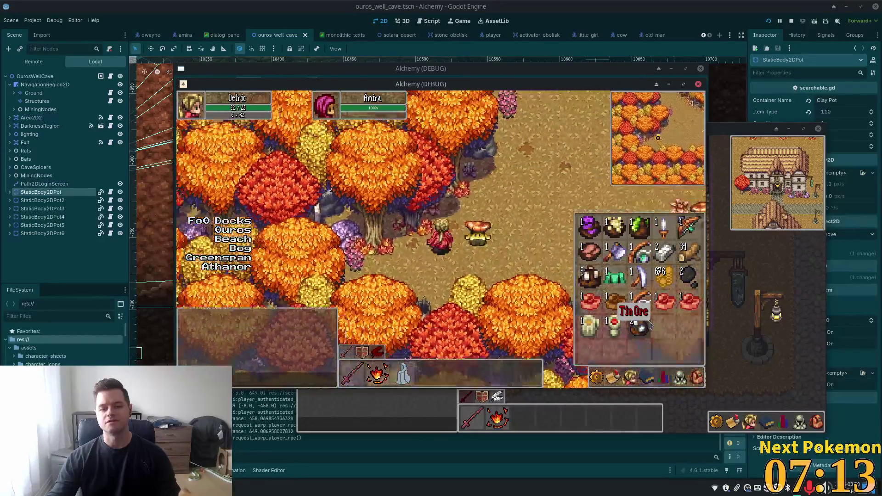
key(w)
right_click(593, 276)
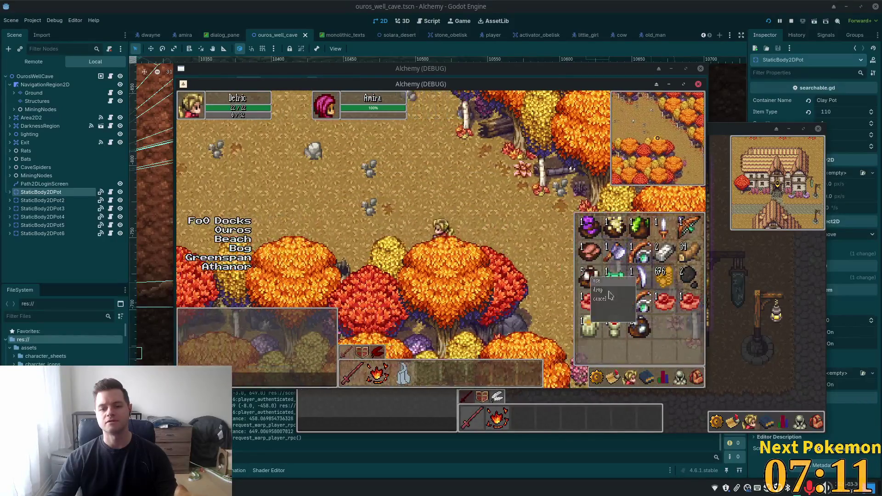
click(672, 353)
key(a)
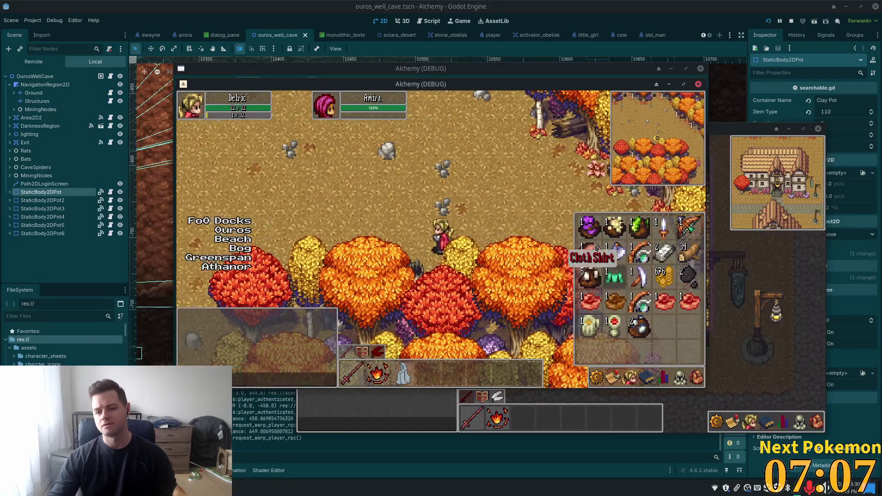
key(a)
Step: Check Refine Ore in the skills list, close the inventory, and stop the game with F8
key(k)
key(a)
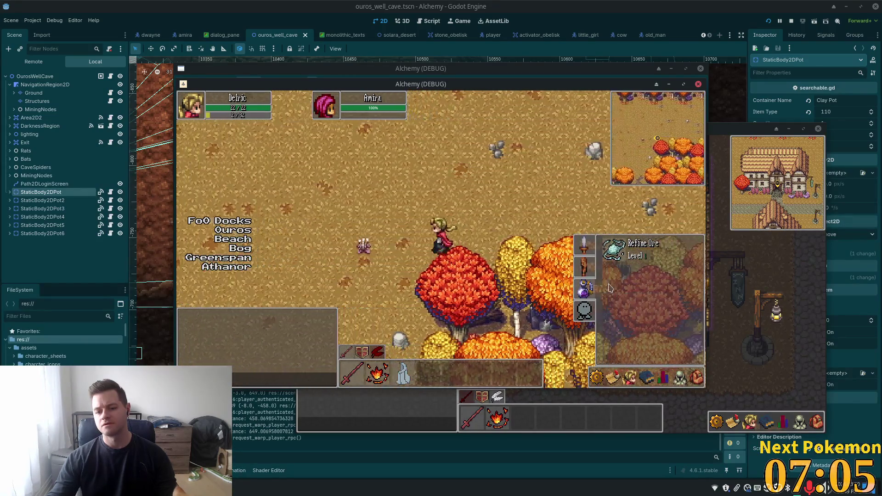
key(i)
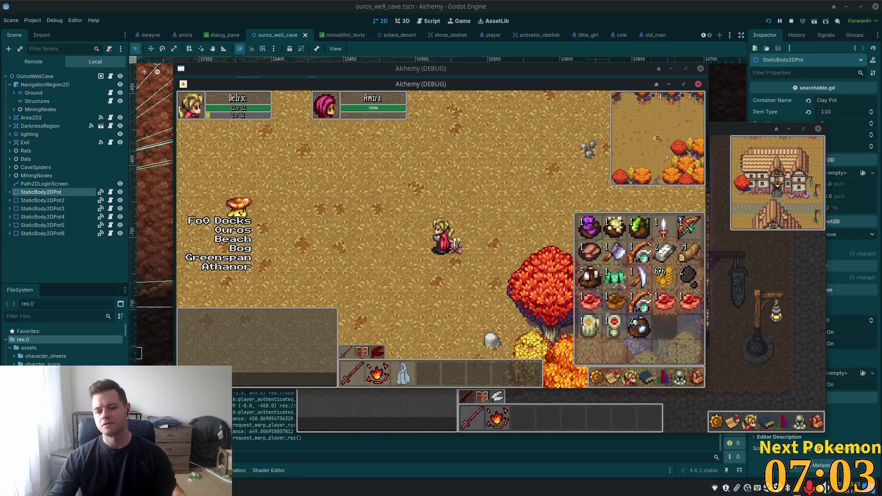
key(i)
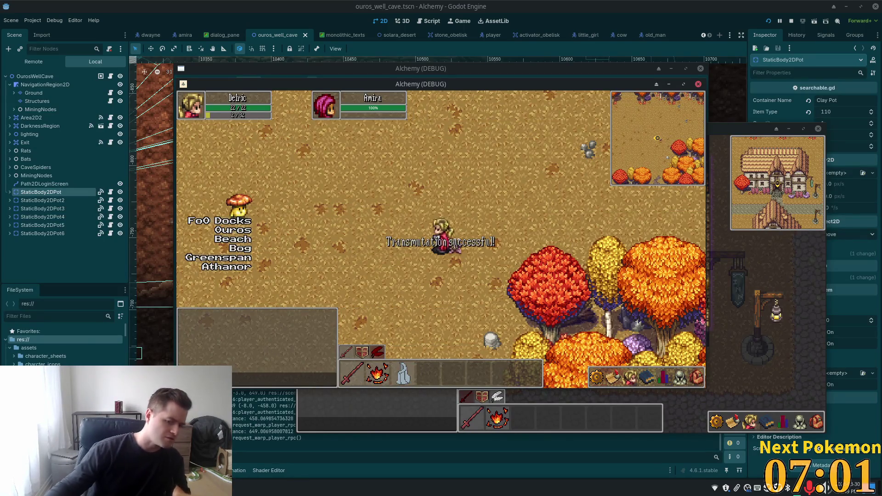
key(F8)
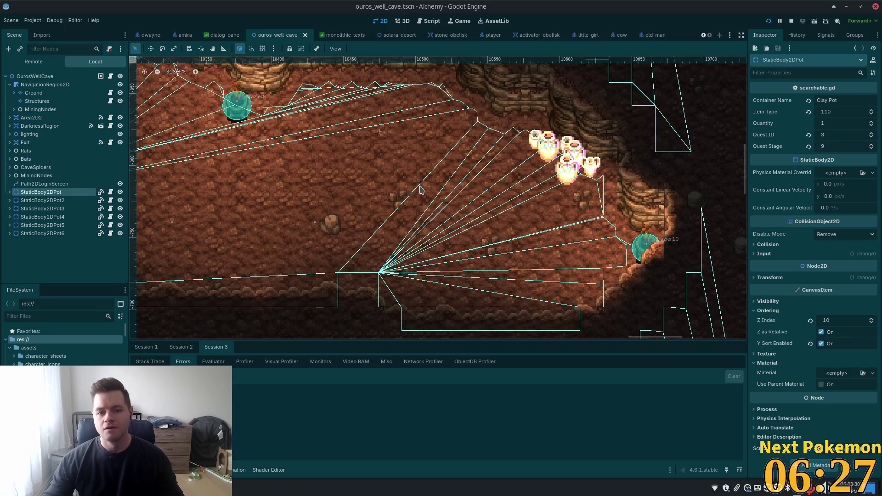
Step: Switch the debugger to the Session 2 output, which reports 2 errors
click(180, 361)
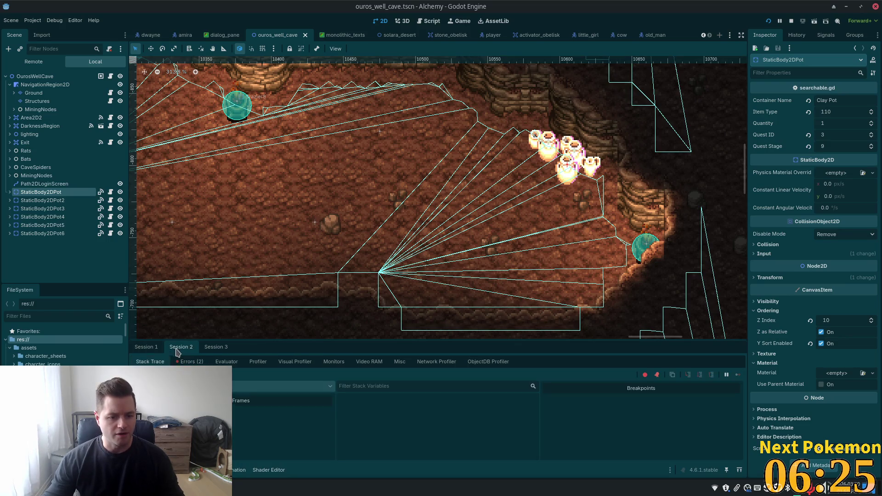
Step: Open the Errors (2) list and jump from the first advance_quest_stage error to player_data.gd line 87
click(181, 347)
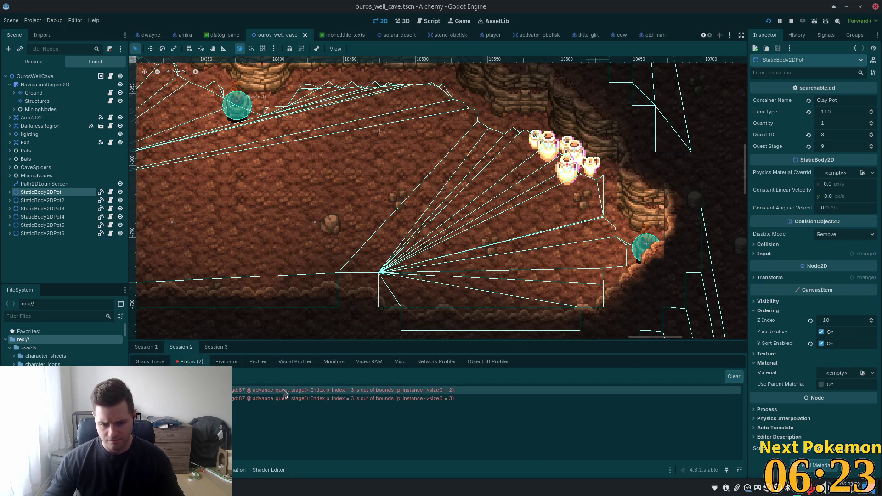
mouse_move(373, 391)
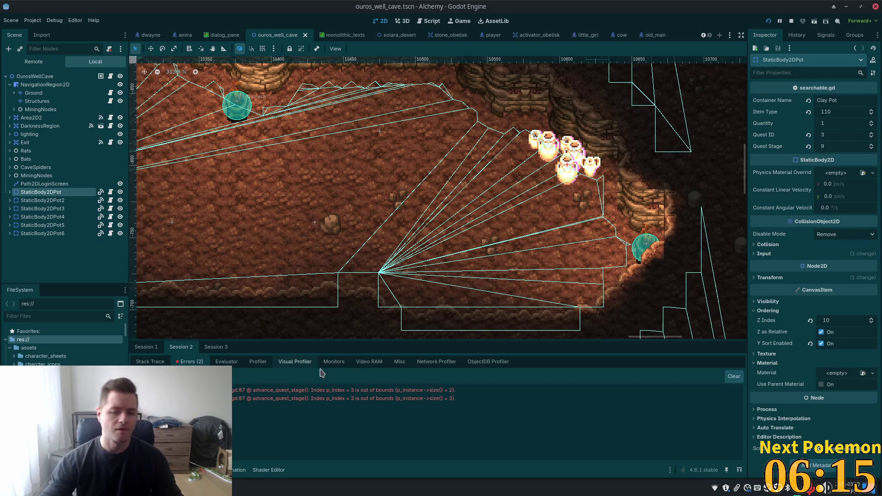
double_click(272, 391)
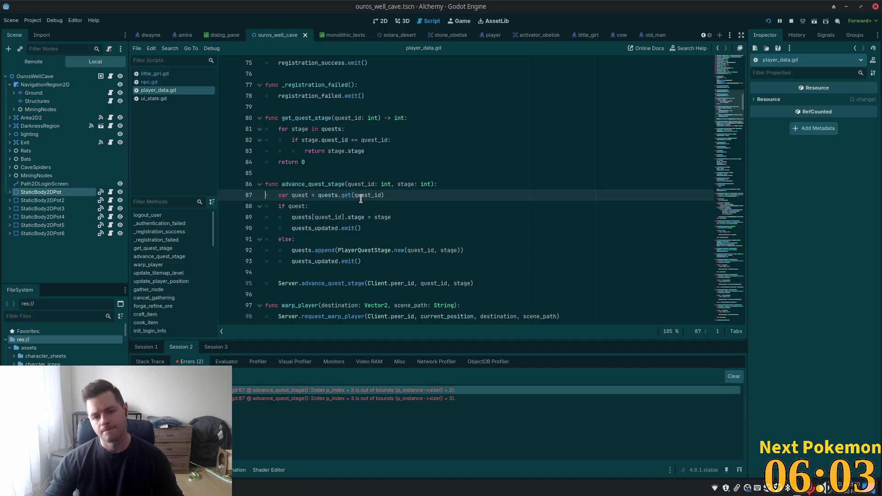
mouse_move(362, 197)
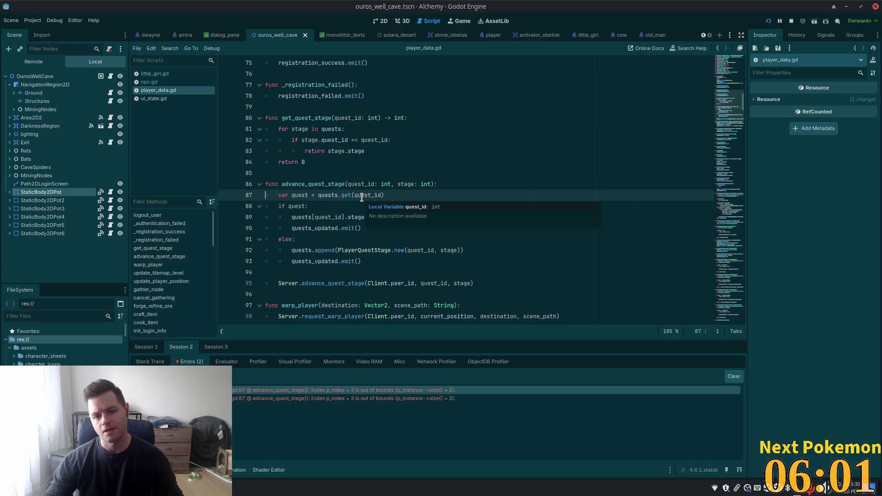
double_click(373, 197)
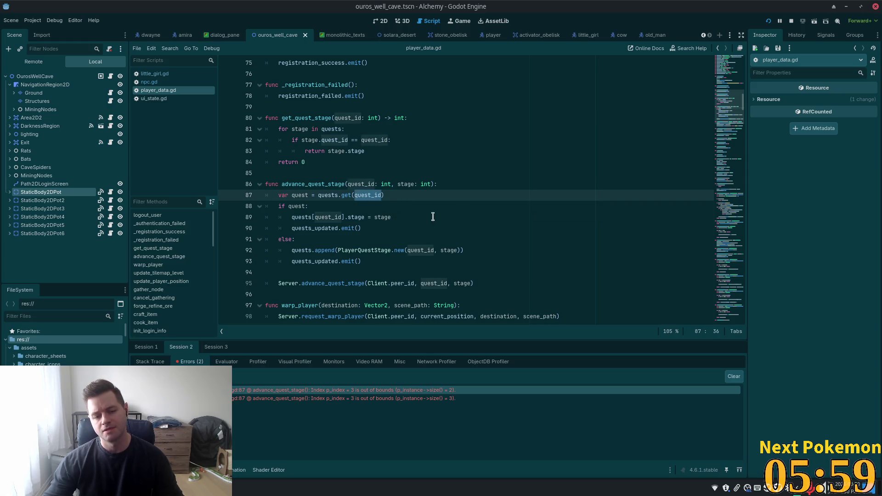
drag(385, 196, 351, 195)
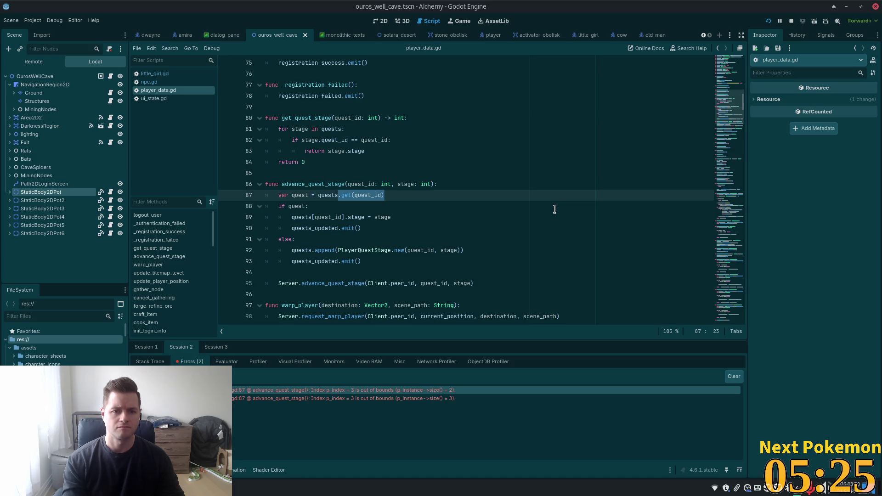
scroll(395, 203, up, 3)
scroll(395, 203, up, 3)
scroll(426, 203, down, 4)
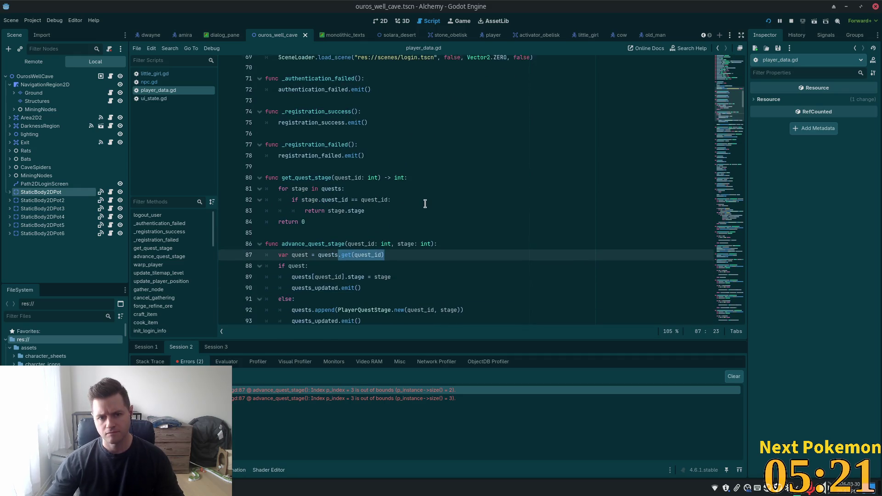
scroll(425, 204, down, 3)
click(392, 185)
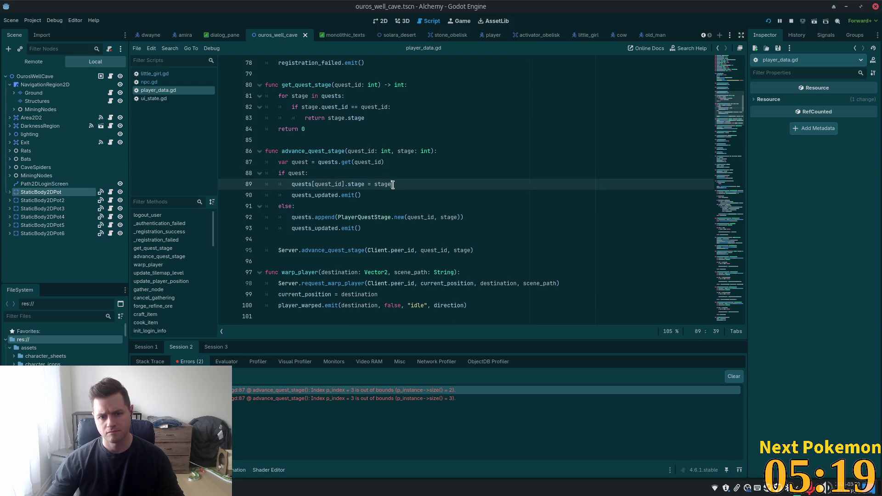
click(400, 163)
drag(400, 163, 313, 161)
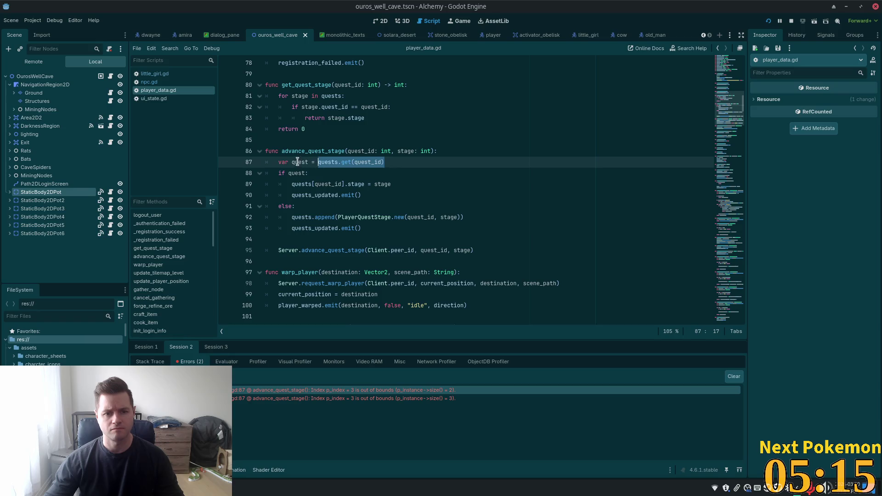
double_click(297, 161)
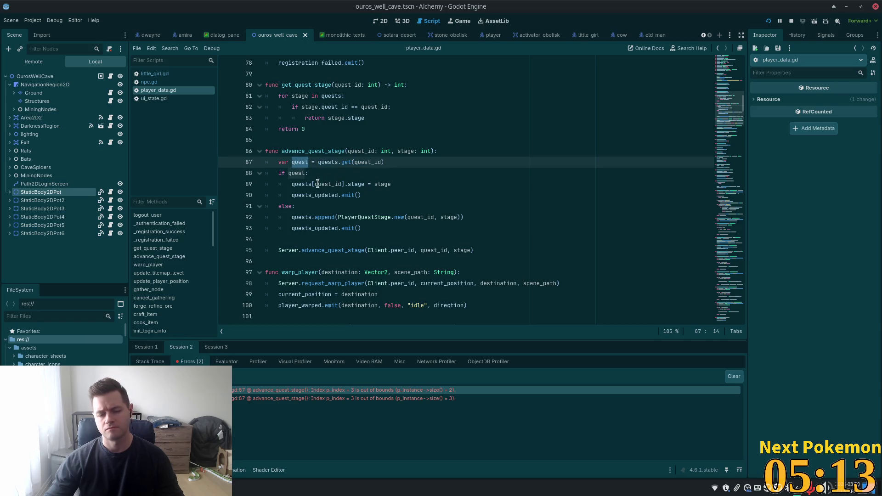
click(359, 163)
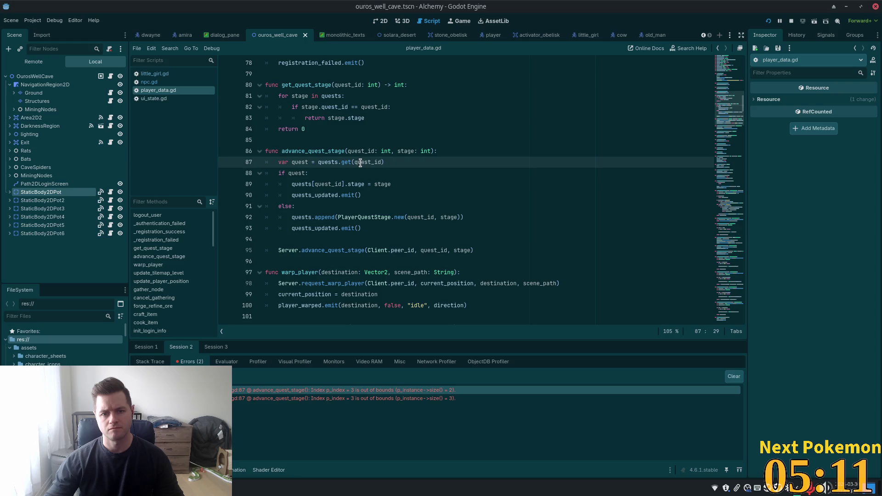
drag(388, 163, 341, 163)
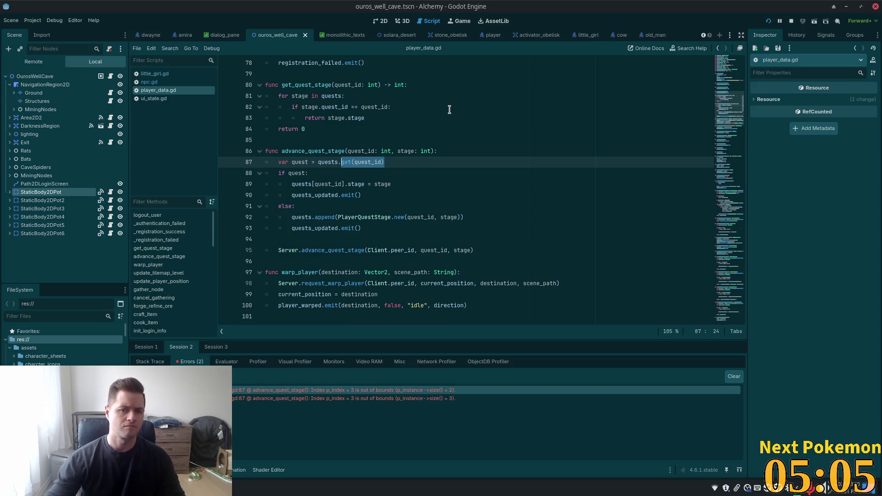
mouse_move(387, 163)
mouse_down()
mouse_move(389, 174)
mouse_move(386, 164)
mouse_move(354, 162)
mouse_up()
scroll(360, 159, up, 5)
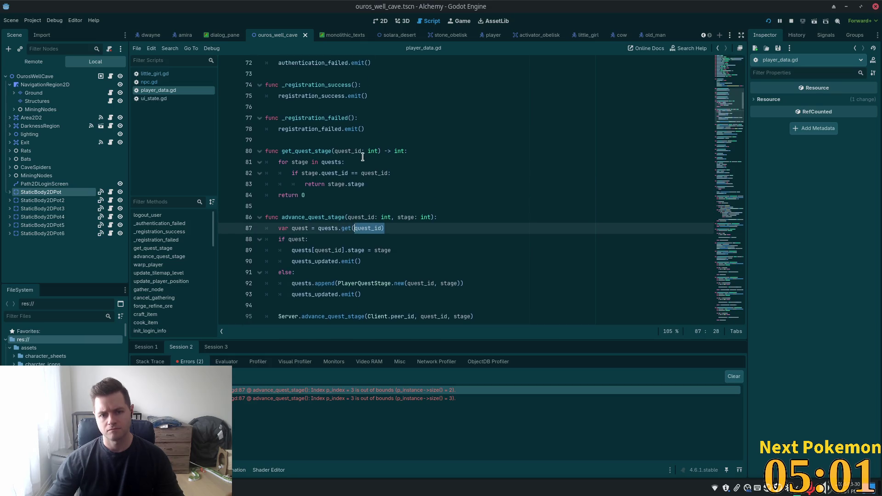
scroll(366, 158, up, 5)
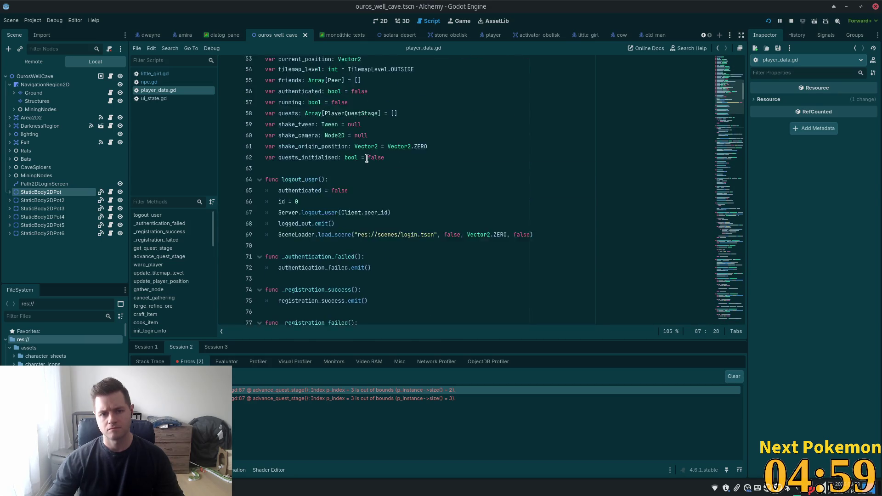
scroll(366, 158, down, 4)
scroll(368, 161, down, 6)
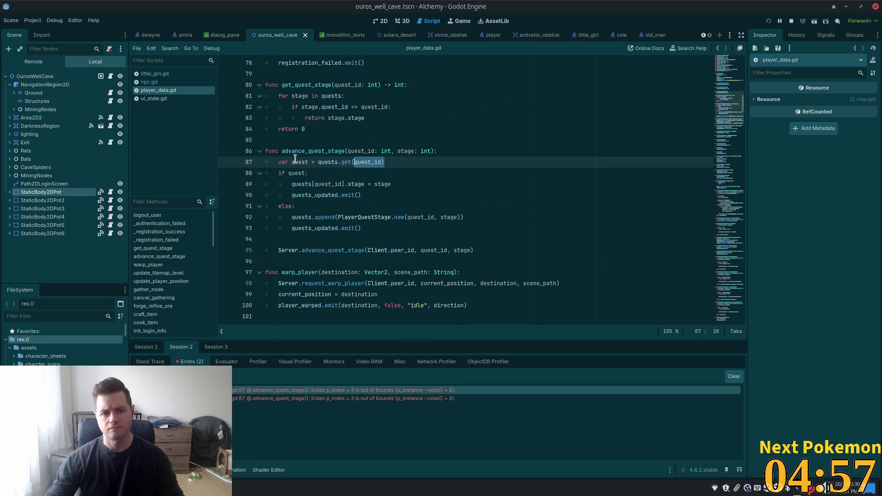
click(355, 161)
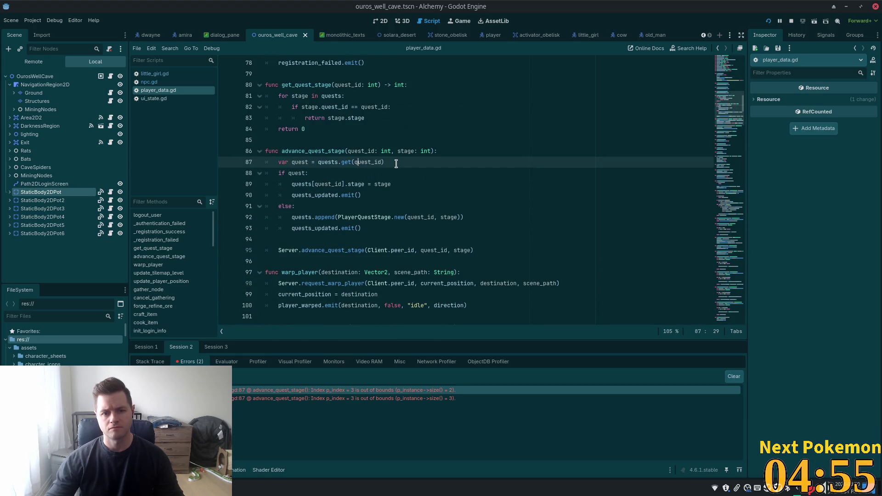
key(End)
key(shift+Down)
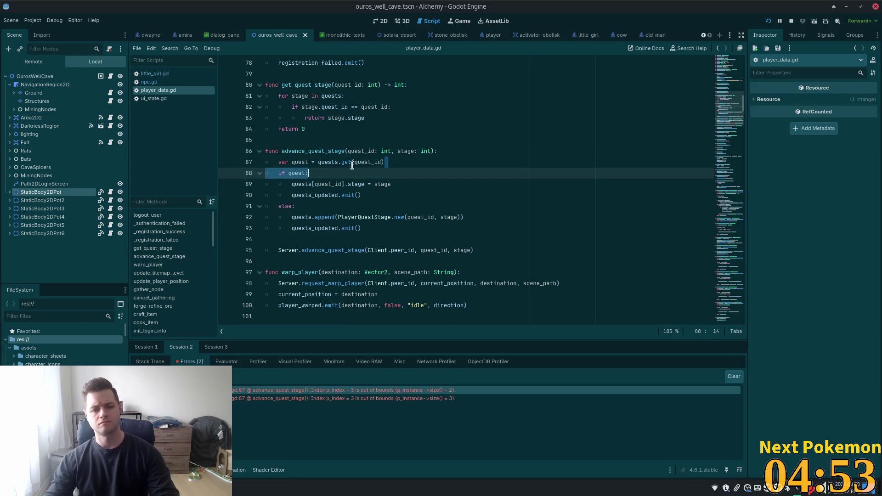
shift+click(333, 163)
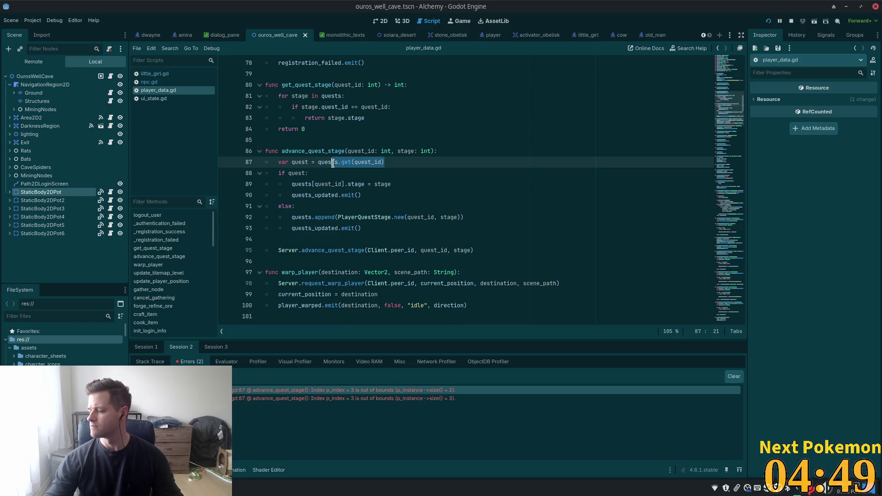
mouse_move(332, 163)
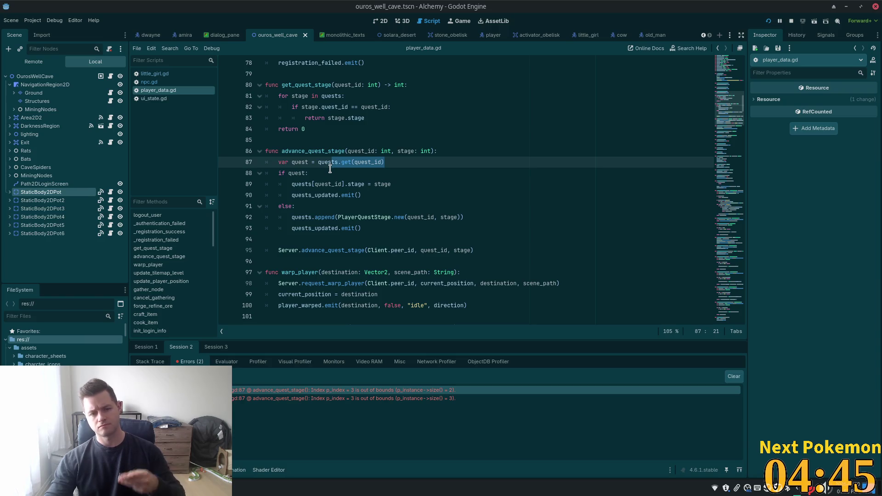
Step: Delete the quests.get(quest_id) lookup line on line 87
double_click(300, 163)
text(stage)
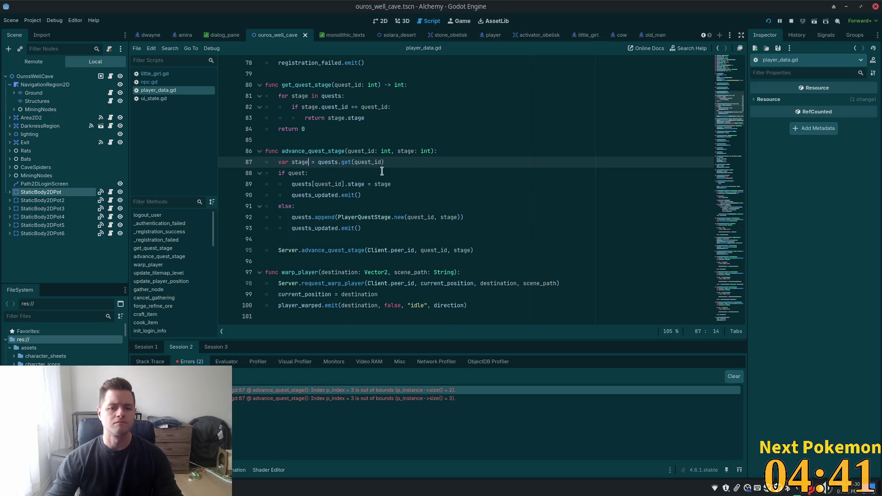
click(354, 161)
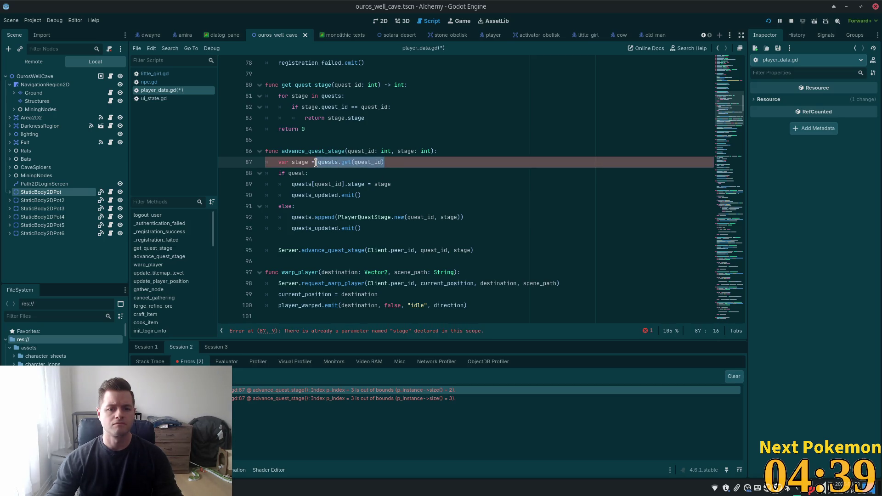
click(289, 162)
double_click(289, 163)
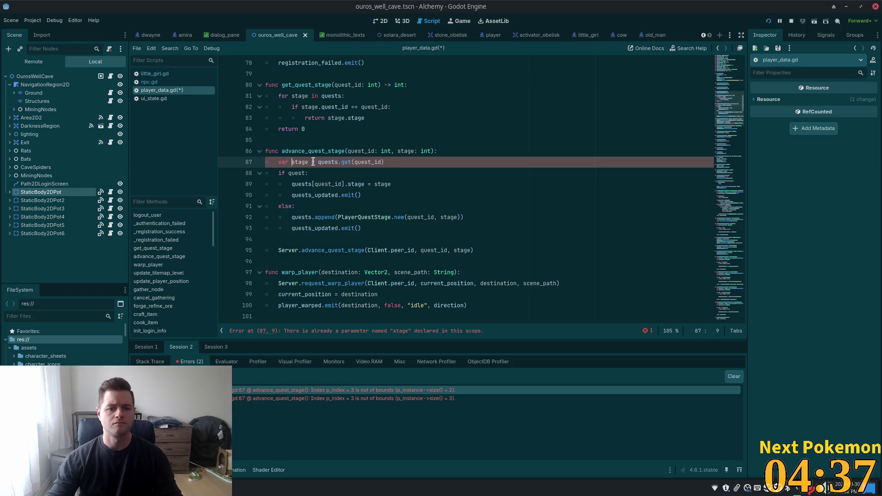
drag(414, 162, 266, 162)
key(BackSpace)
key(BackSpace)
Step: Change the condition to 'if get_quest_stage(quest_id):' and save player_data.gd
double_click(298, 162)
text(get_)
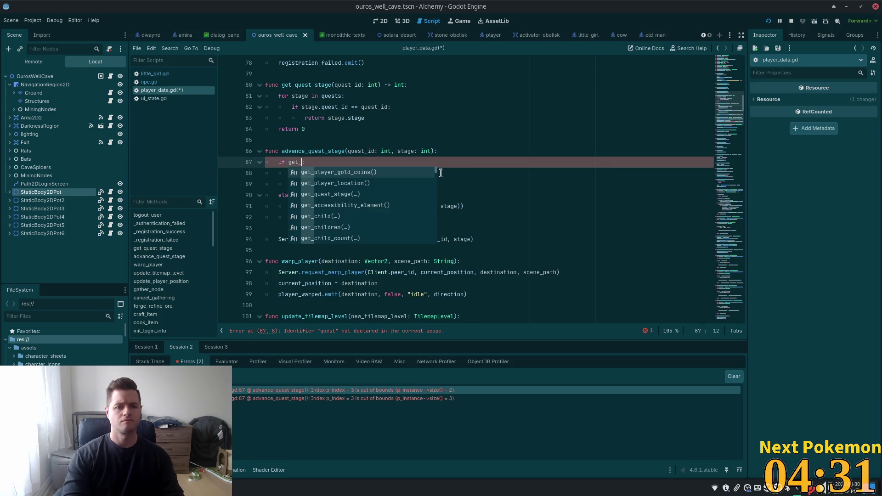
text(quest)
key(Return)
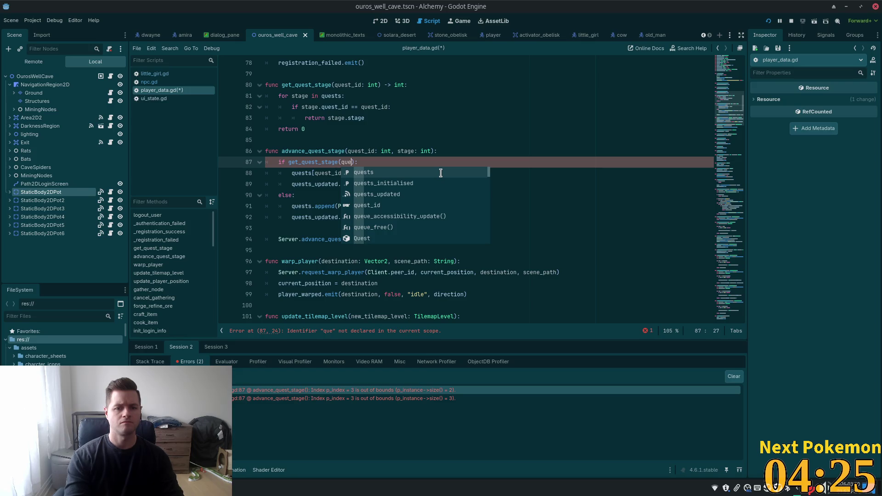
text(st_id)
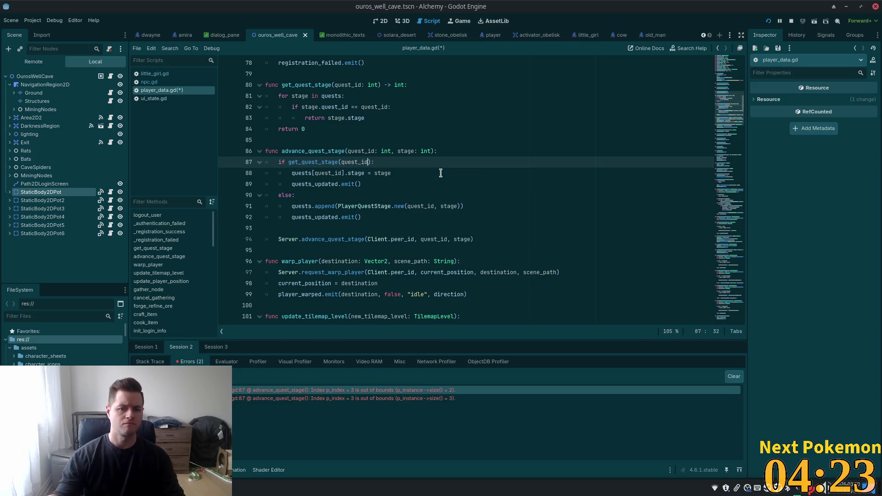
key(Down)
key(Down)
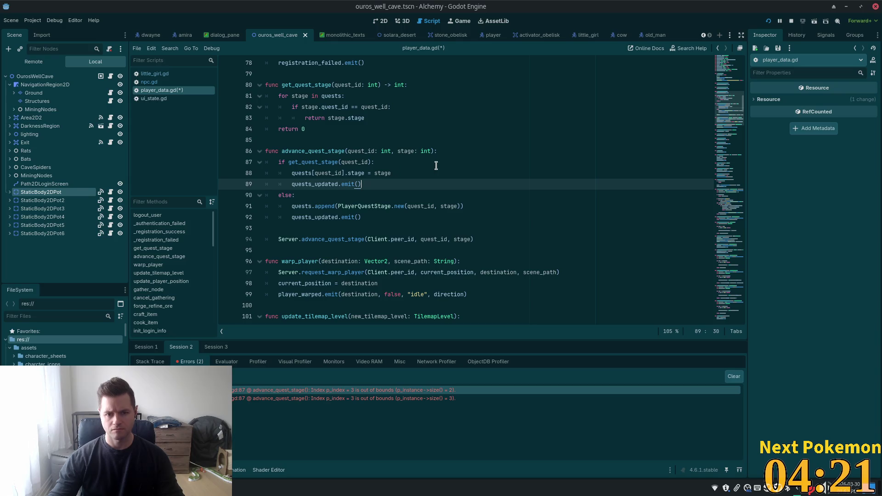
key(ctrl+s)
click(429, 159)
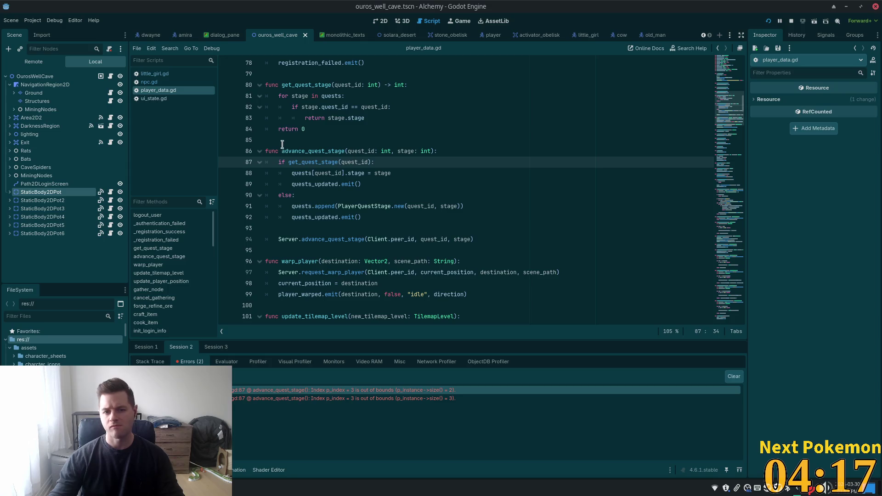
click(419, 184)
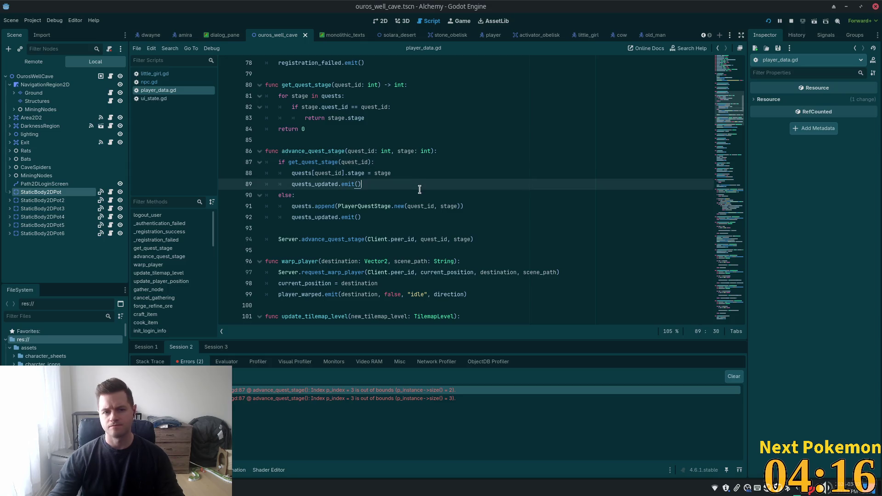
Step: Relaunch the game and refresh phpMyAdmin's player_quests results to show four rows
click(769, 22)
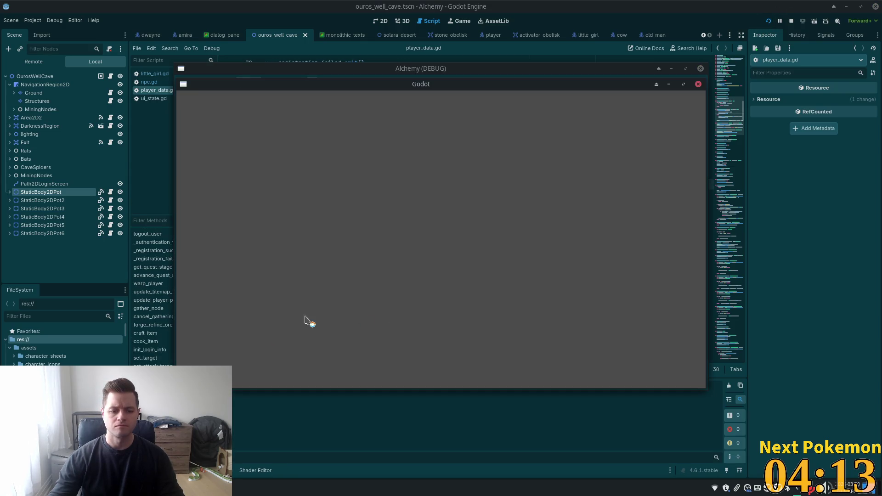
key(alt+Tab)
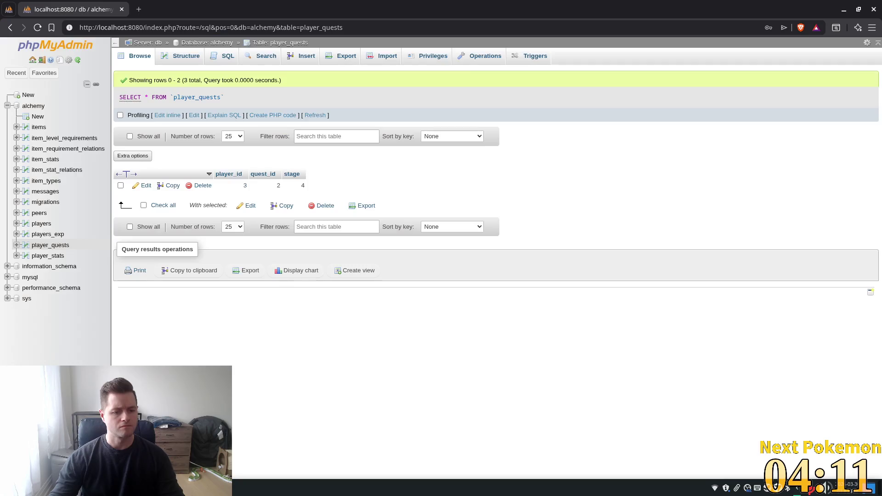
click(312, 115)
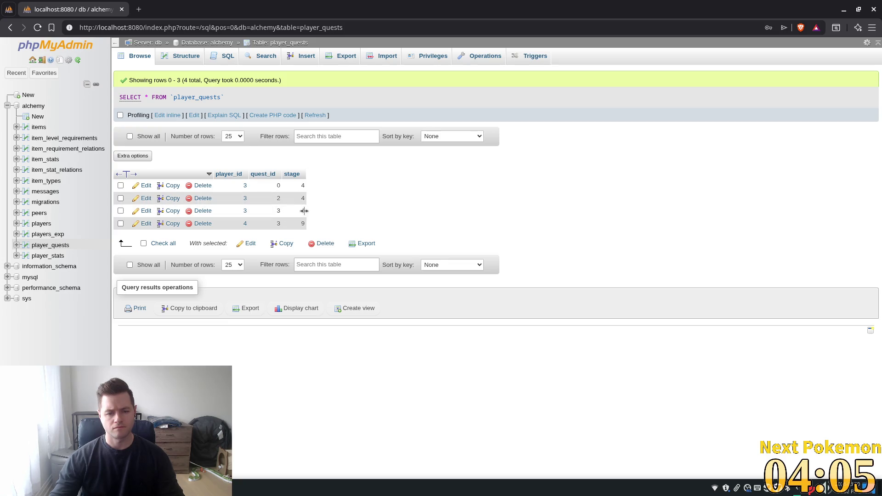
key(alt+Tab)
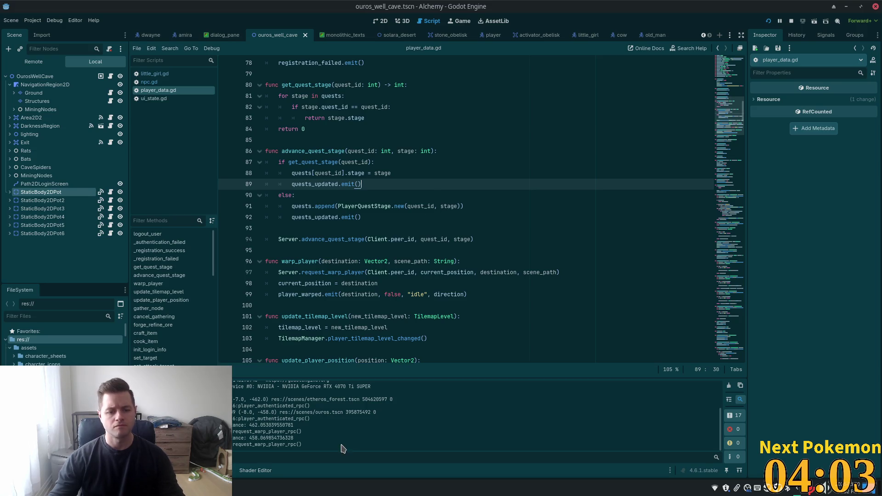
Step: Walk west over the bridge to the alchemist's house and answer his dialogue to trigger the error
key(alt+Tab)
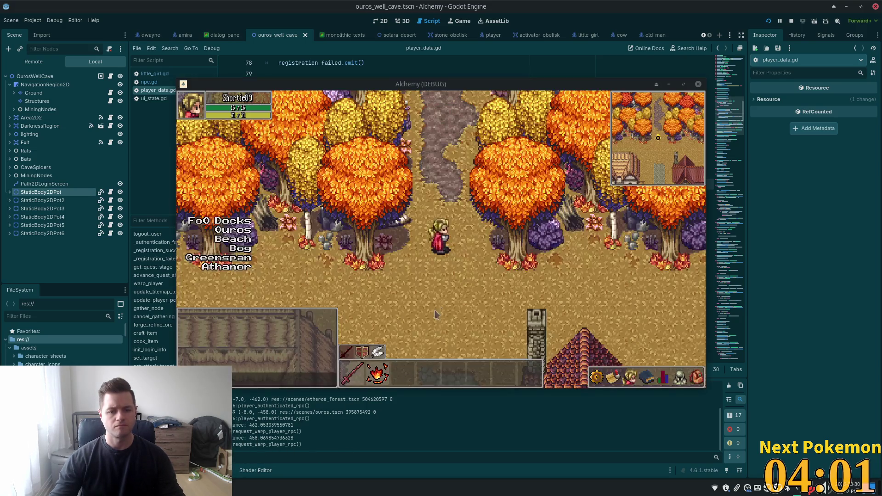
click(437, 315)
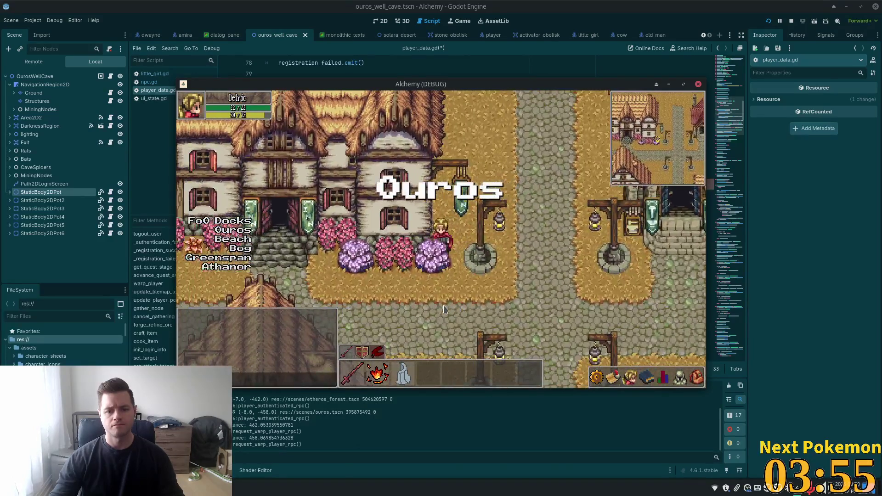
click(444, 310)
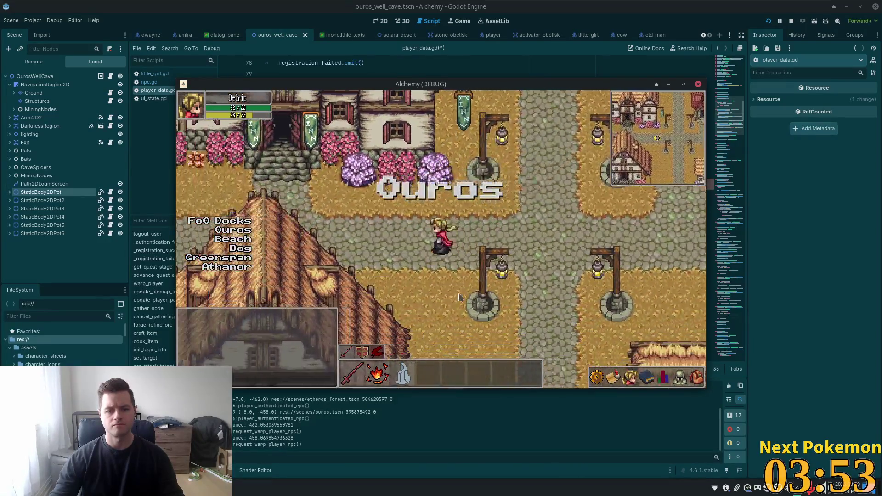
key(Left)
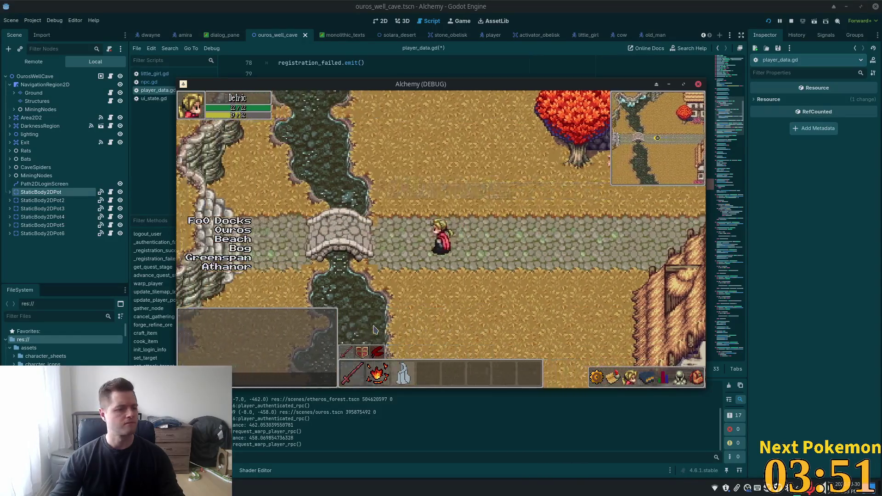
key(Left)
key(Down)
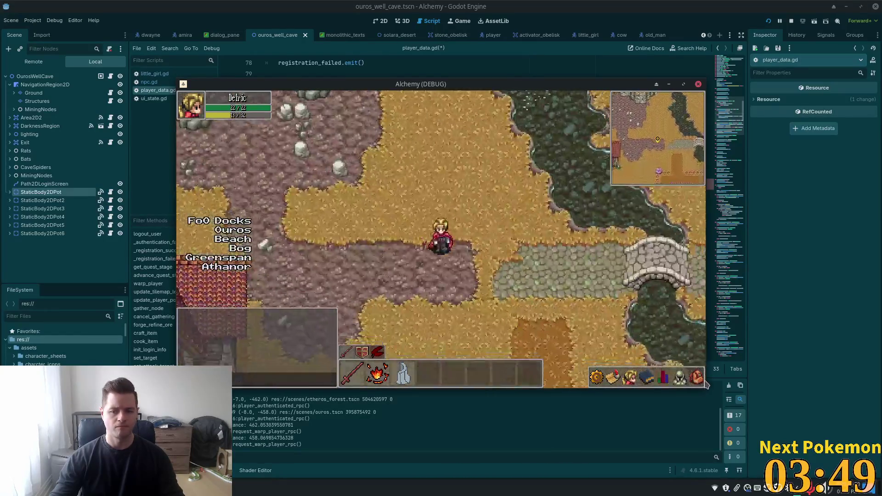
key(Left)
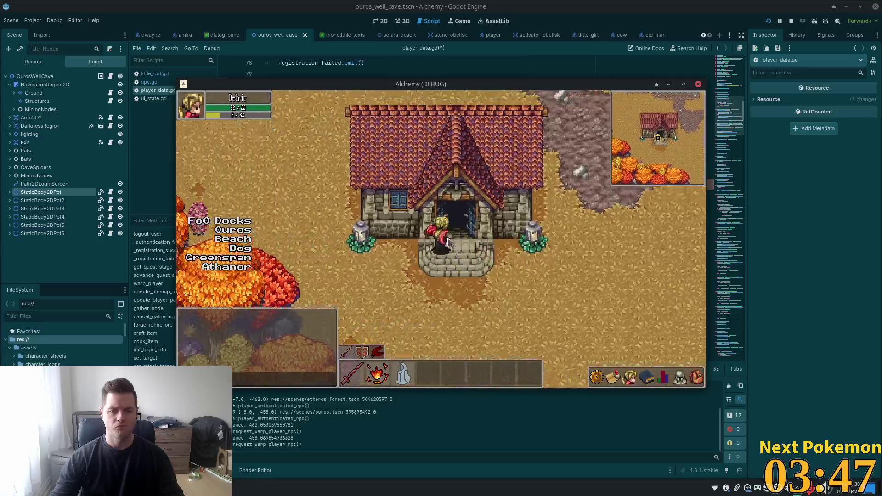
key(Up)
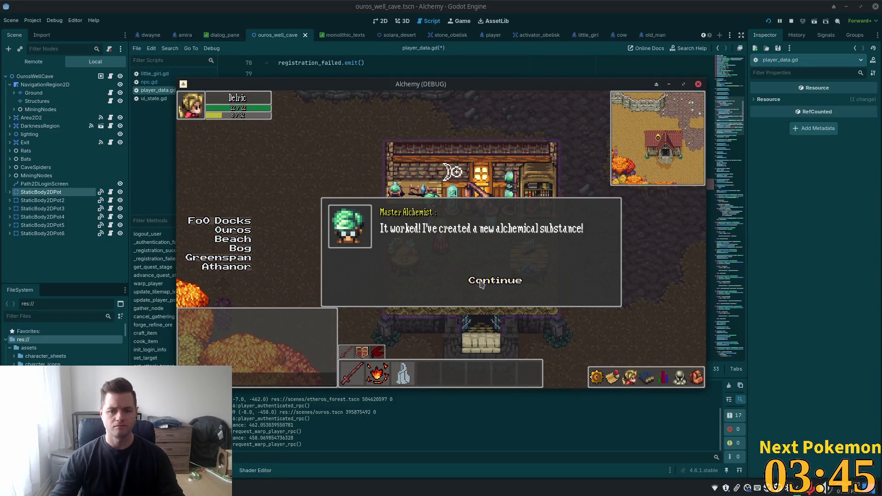
click(481, 284)
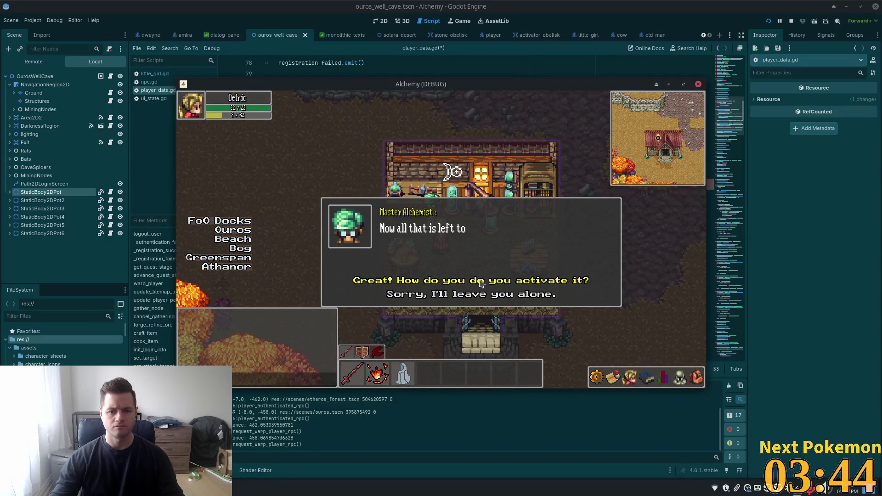
click(429, 283)
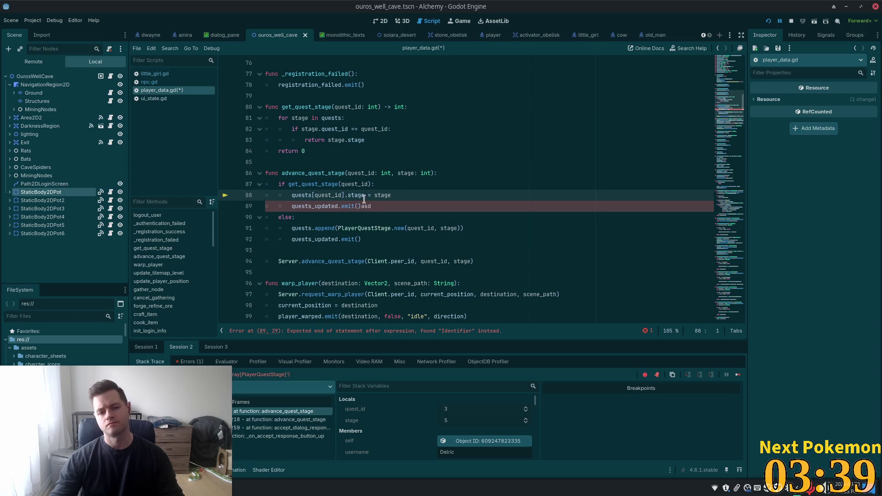
Step: Remove the stray 'asd' after quests_updated.emit() on line 89, save, and resume the game
click(495, 205)
key(BackSpace)
key(BackSpace)
key(BackSpace)
key(ctrl+s)
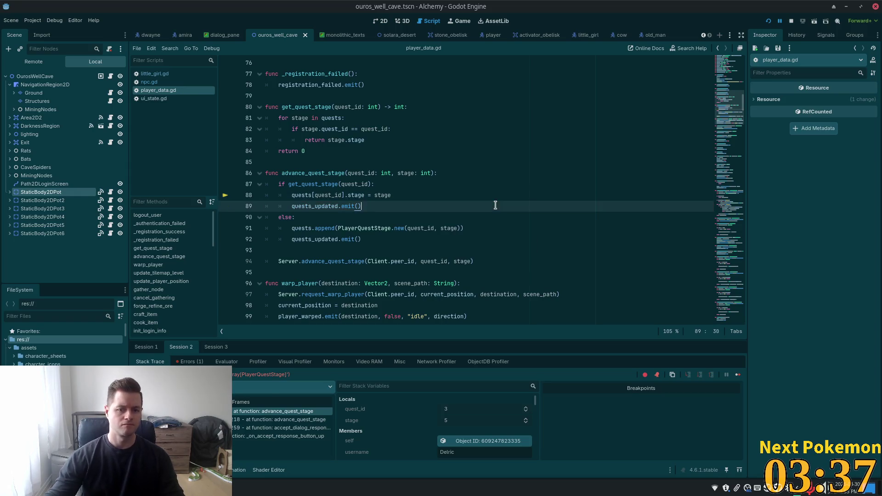
click(780, 20)
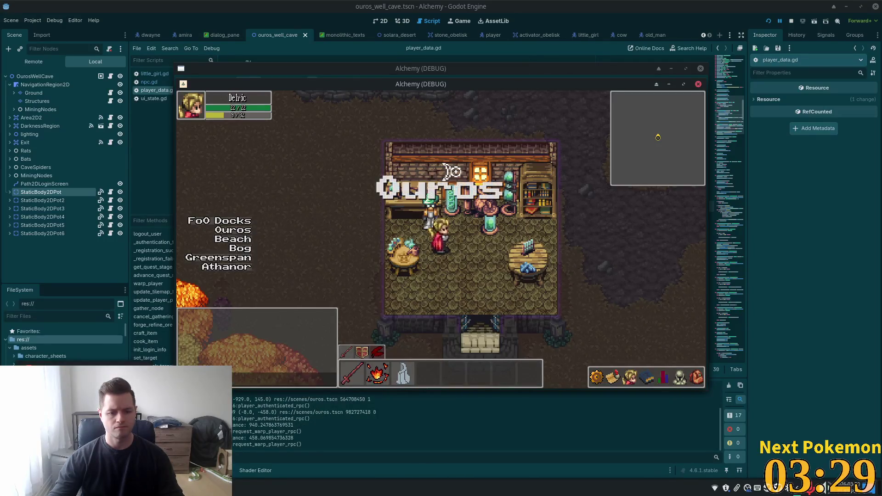
key(alt+Tab)
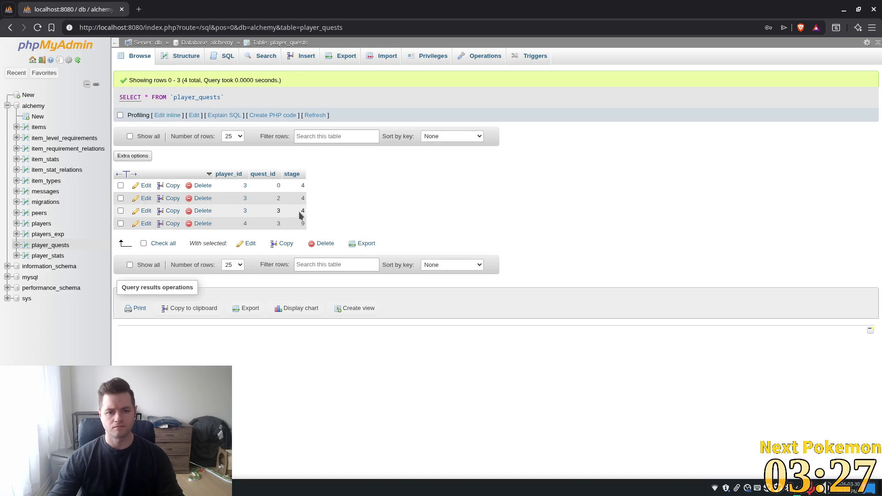
Step: Set row 3's quest 3 stage to 2, cancelling the stray save-page and settings dialogs
double_click(300, 213)
text(3)
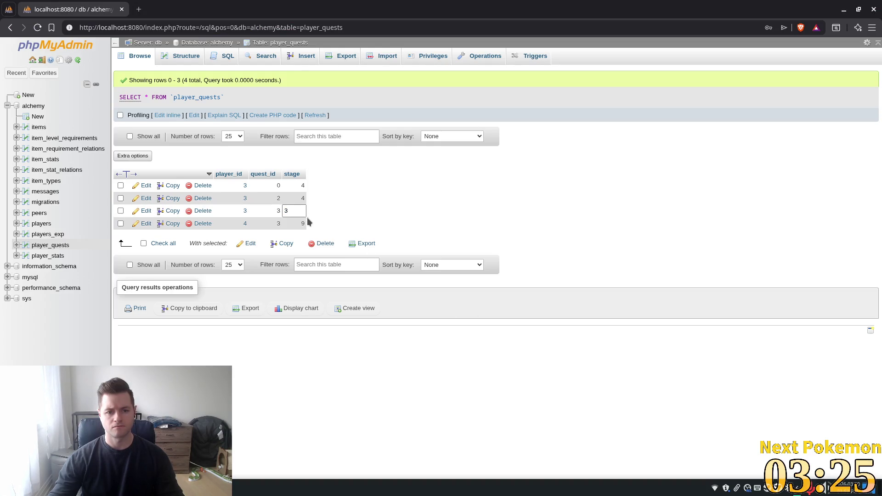
key(Return)
key(BackSpace)
text(1)
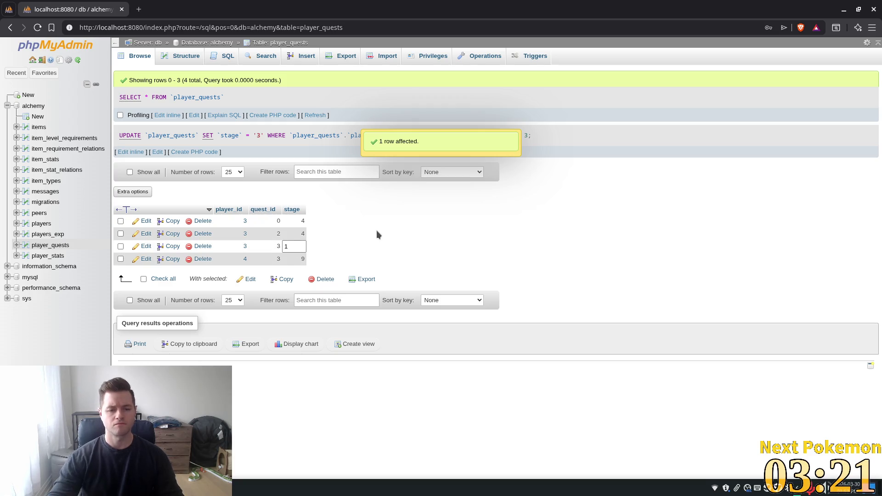
key(ctrl+s)
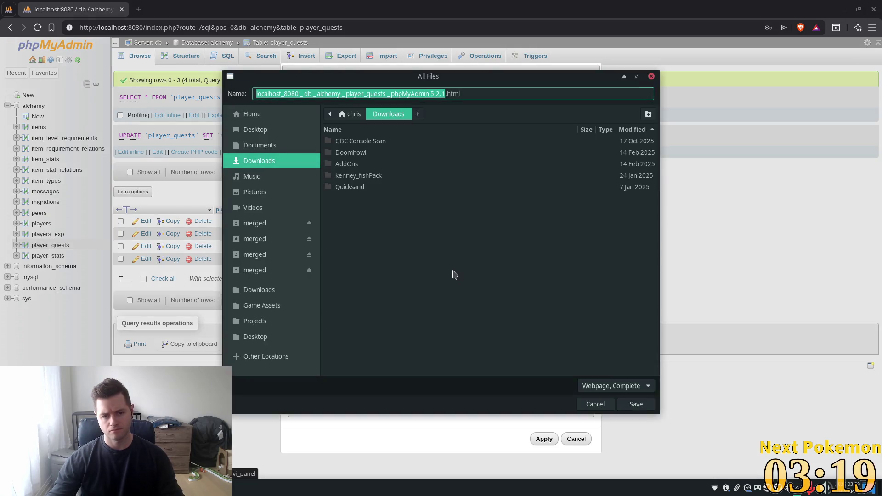
click(595, 404)
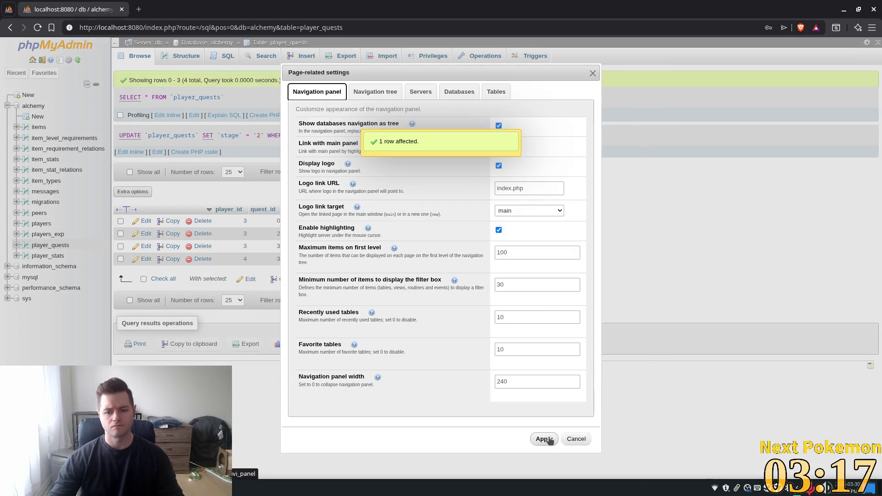
click(549, 439)
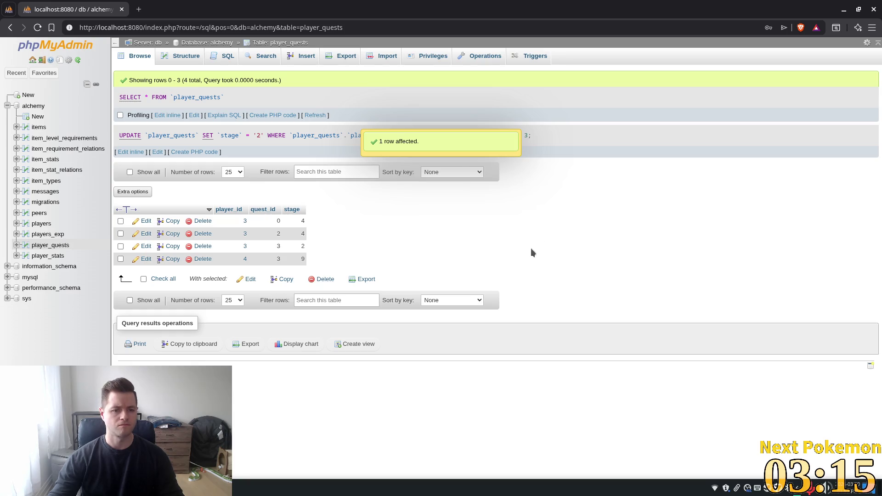
key(alt+Tab)
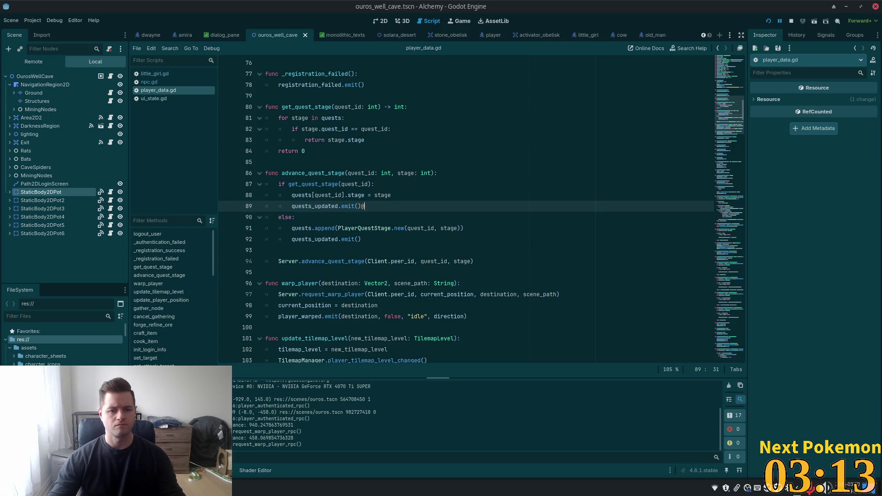
Step: Delete the stray '@' on line 89, then log out and back into the running game
key(BackSpace)
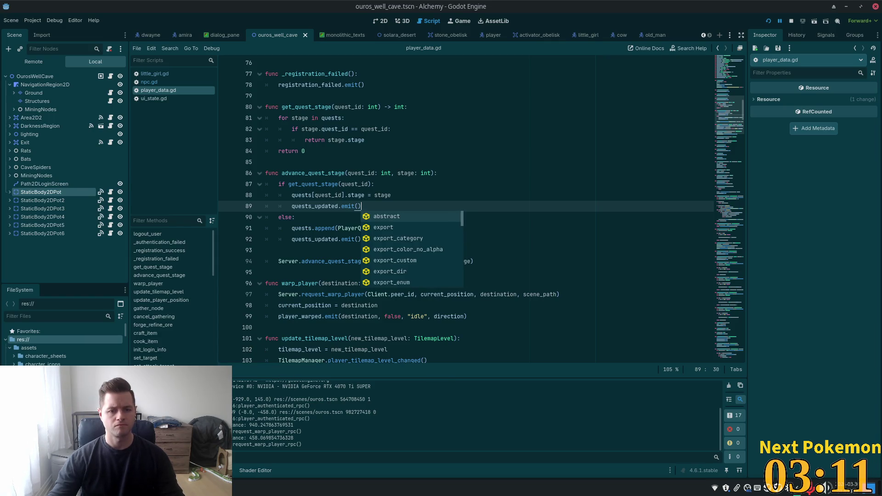
key(alt+Tab)
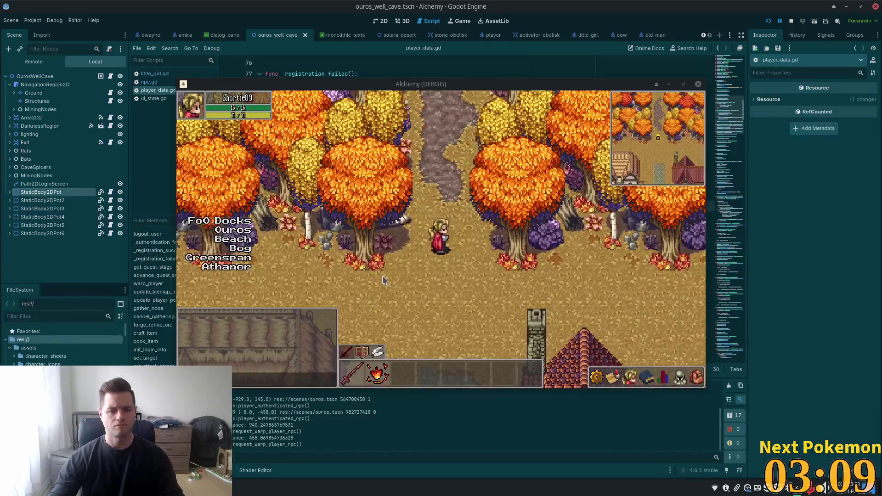
key(alt+Tab)
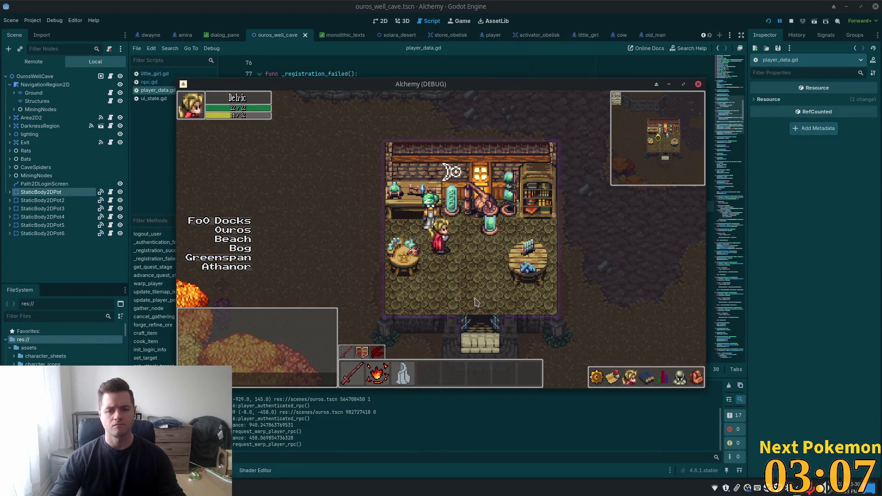
key(Escape)
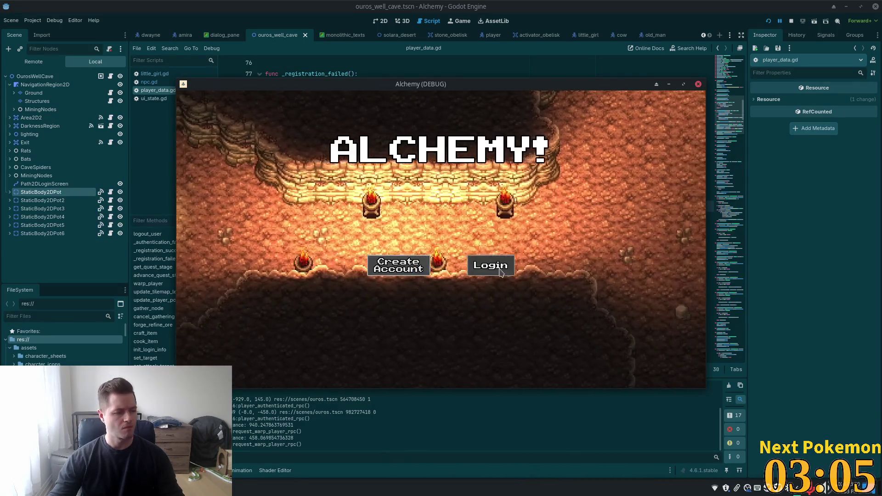
click(475, 271)
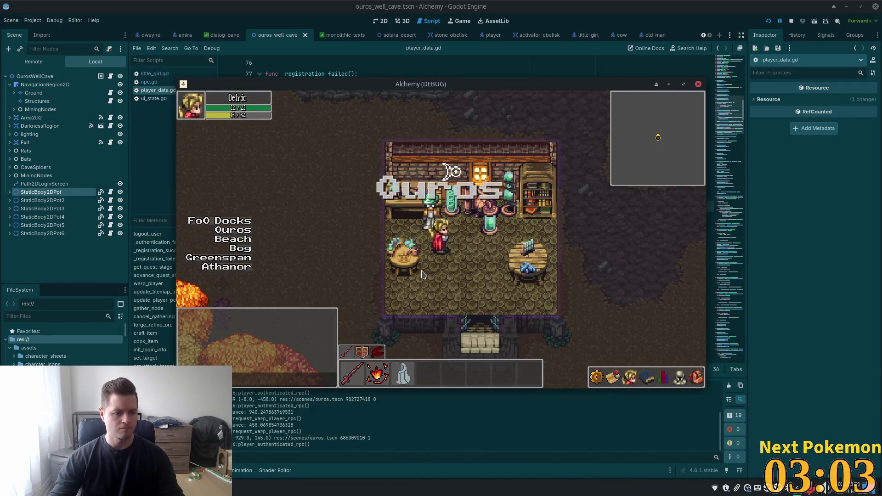
Step: Talk to the Master Alchemist and accept his copper request
click(428, 213)
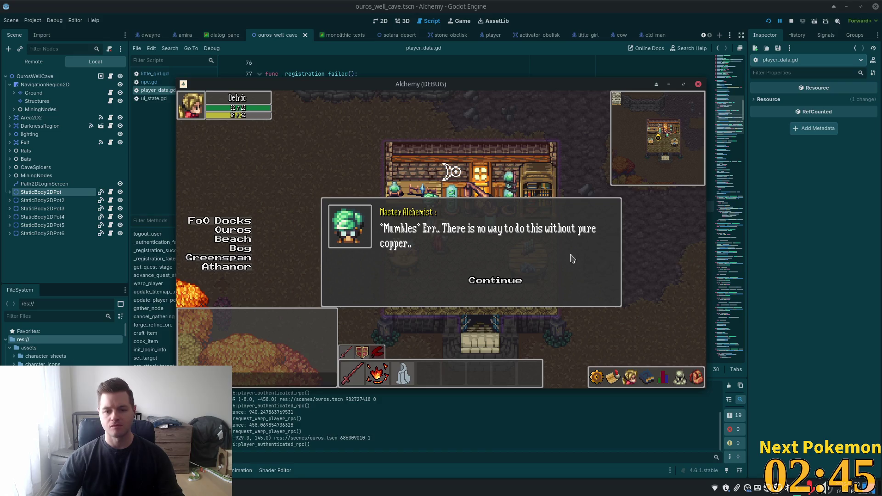
click(499, 281)
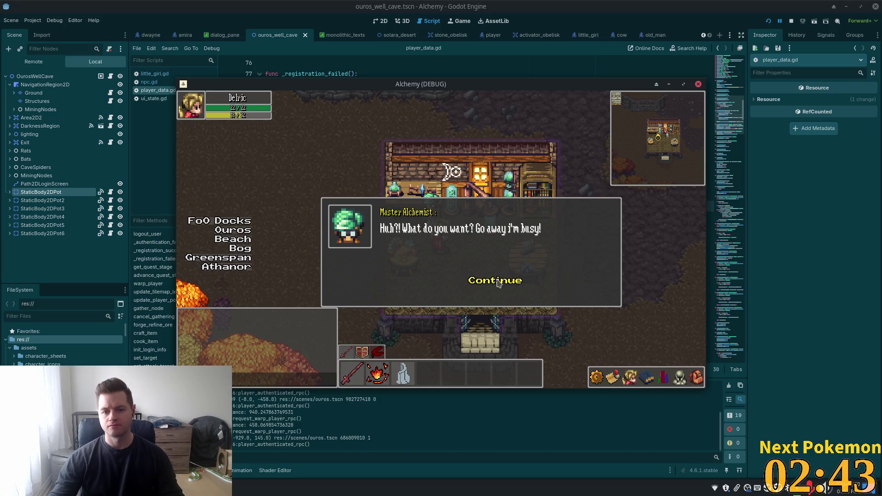
click(499, 281)
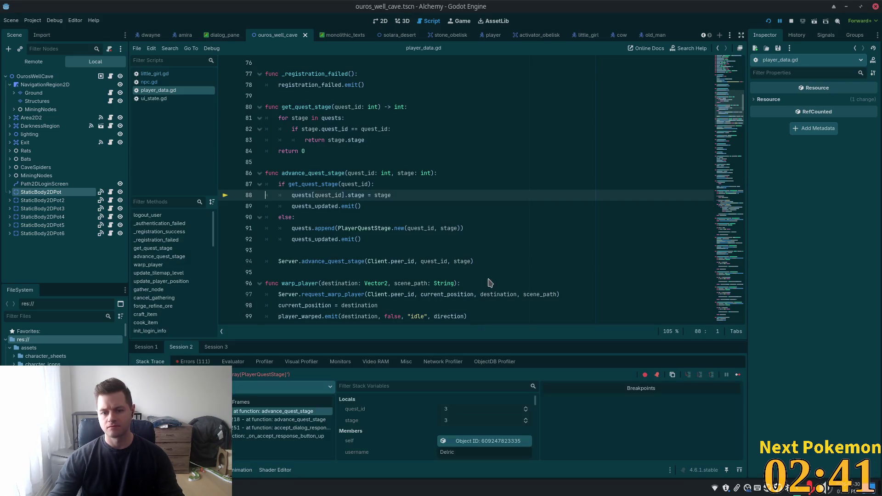
click(490, 278)
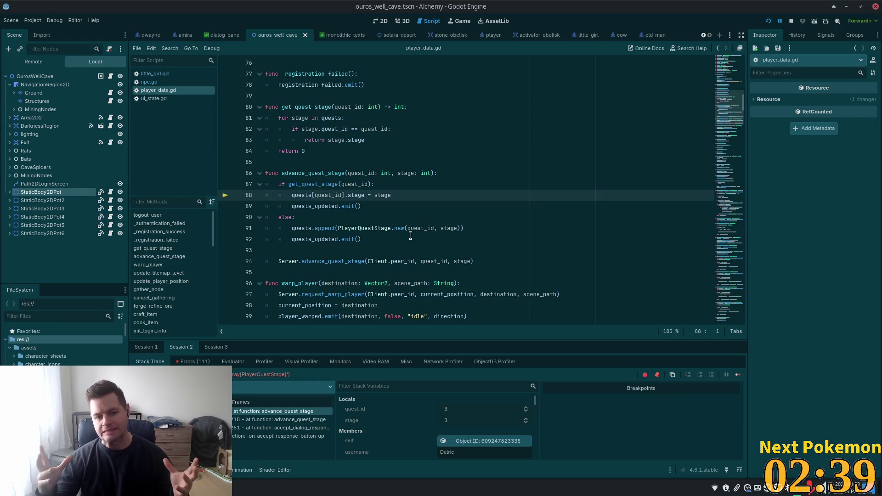
double_click(326, 195)
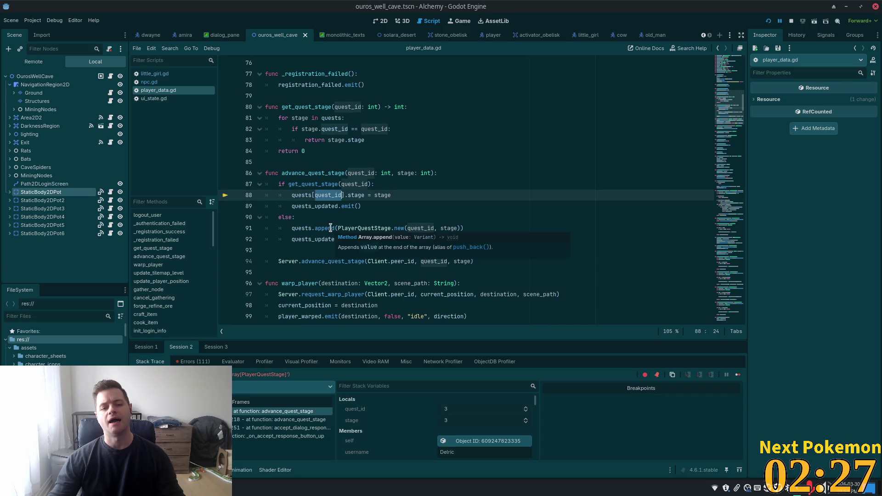
scroll(326, 259, down, 1)
scroll(325, 258, down, 5)
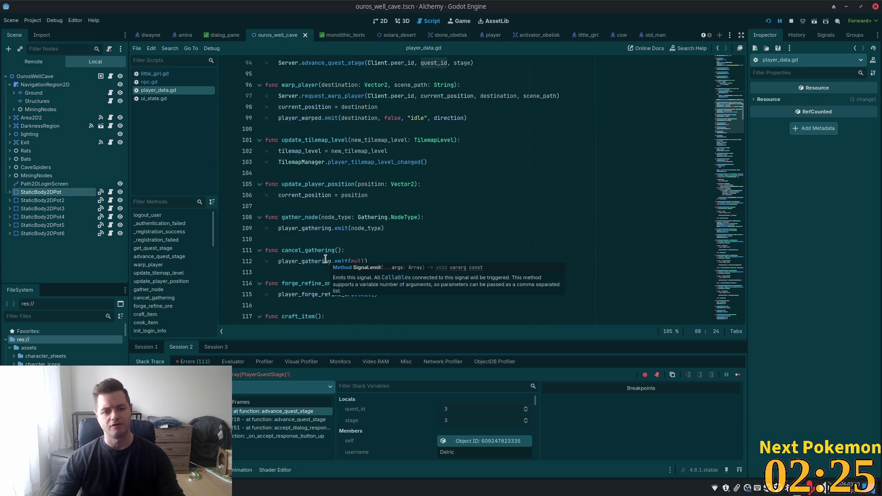
scroll(305, 259, up, 6)
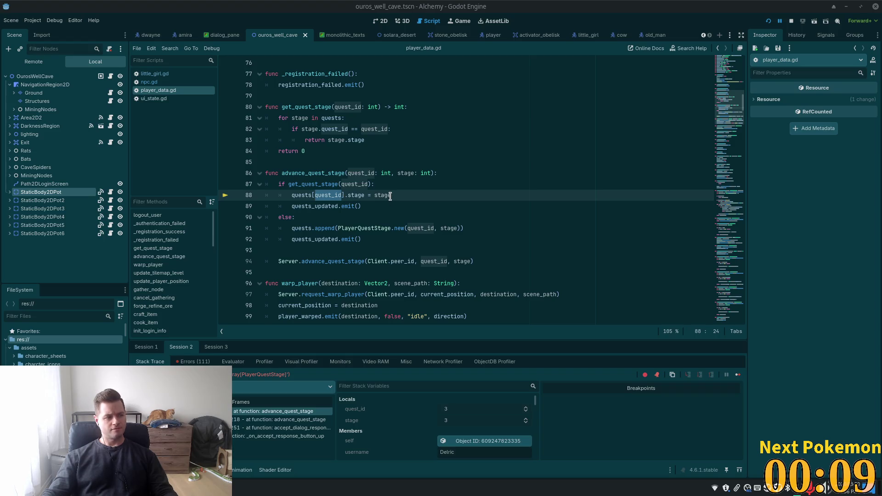
mouse_move(389, 196)
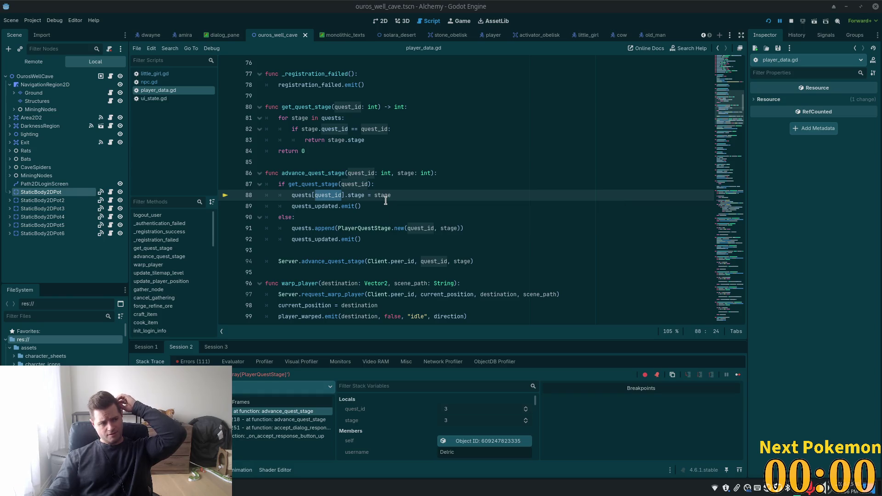
scroll(394, 180, up, 8)
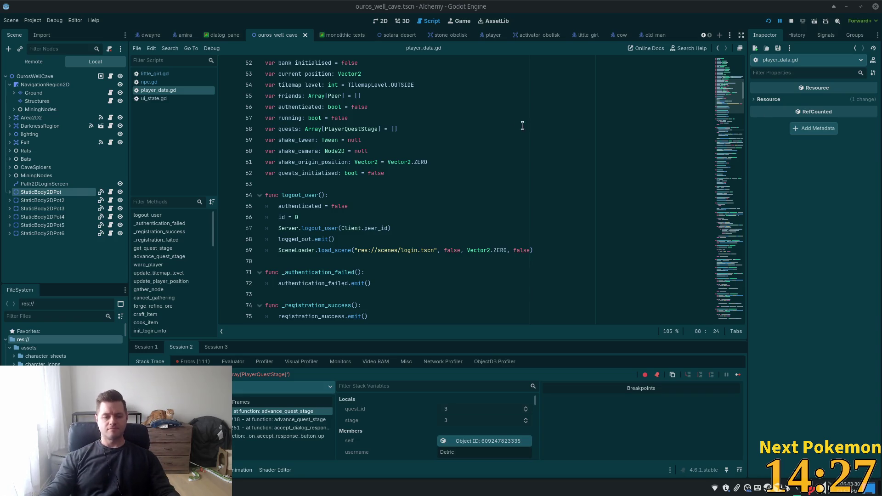
Step: Review the paused quest-stage code around line 88 and put the caret on the get_quest_stage check
scroll(372, 195, up, 3)
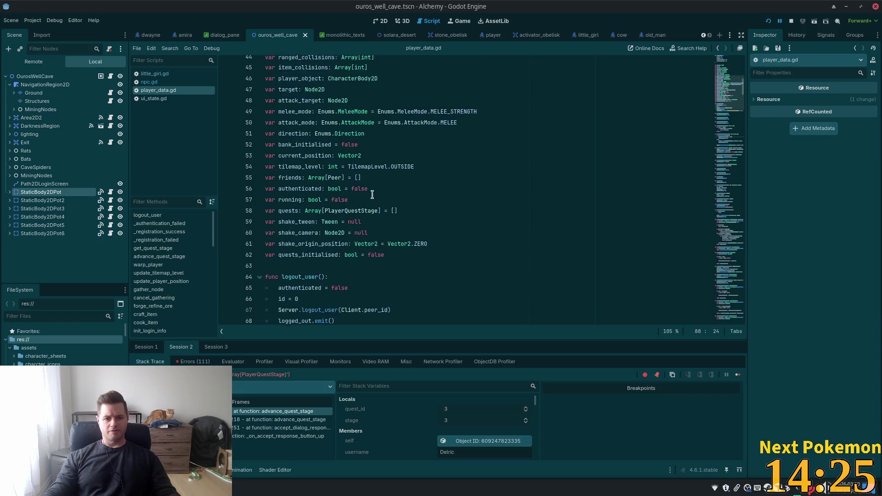
scroll(372, 195, up, 2)
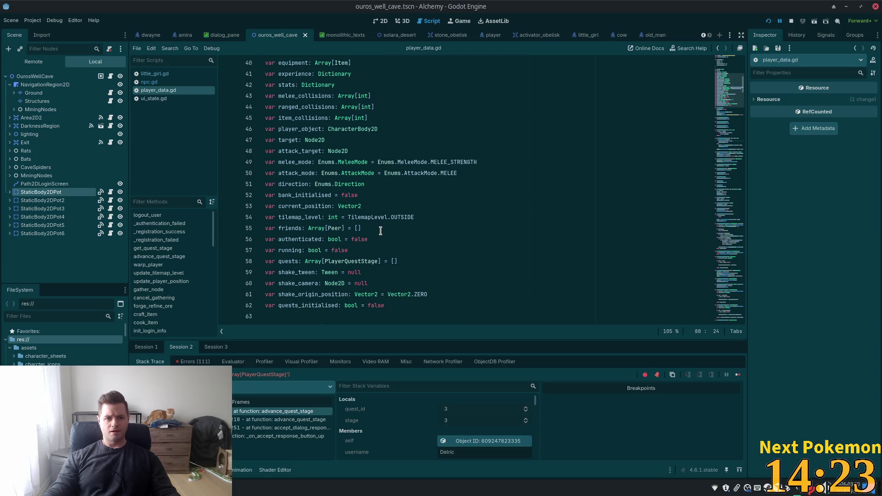
scroll(381, 231, down, 6)
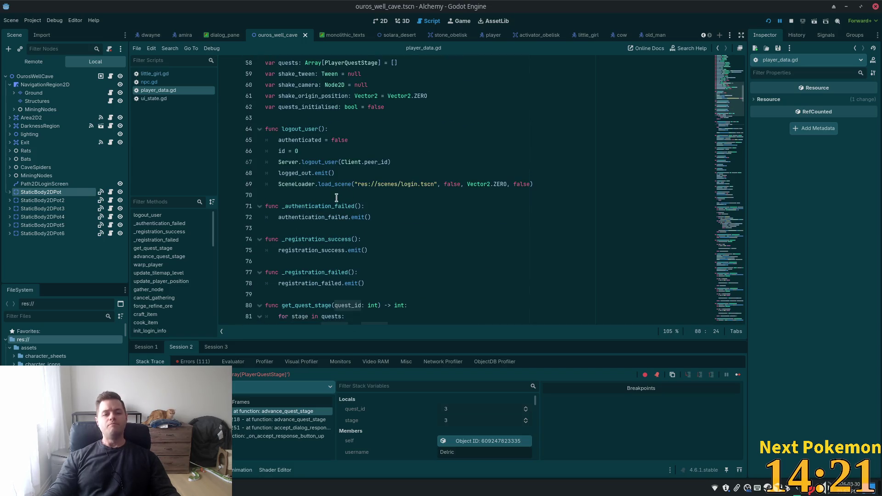
scroll(333, 209, down, 6)
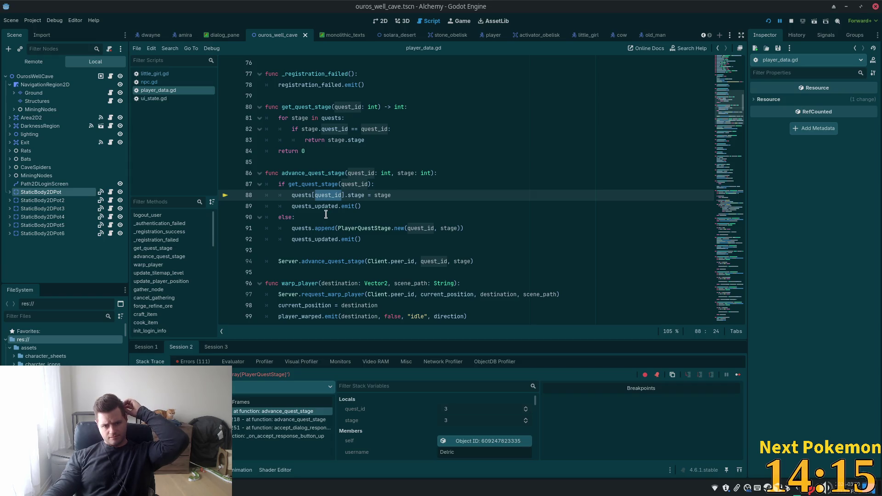
mouse_move(307, 198)
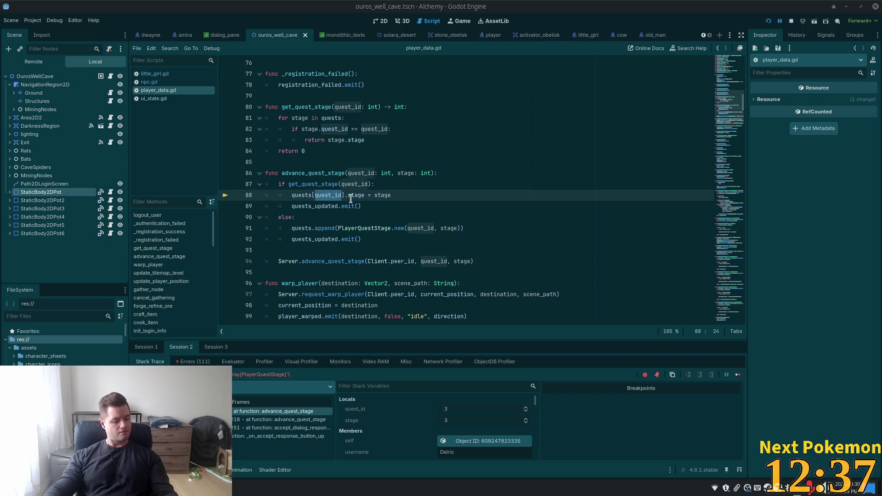
mouse_move(350, 198)
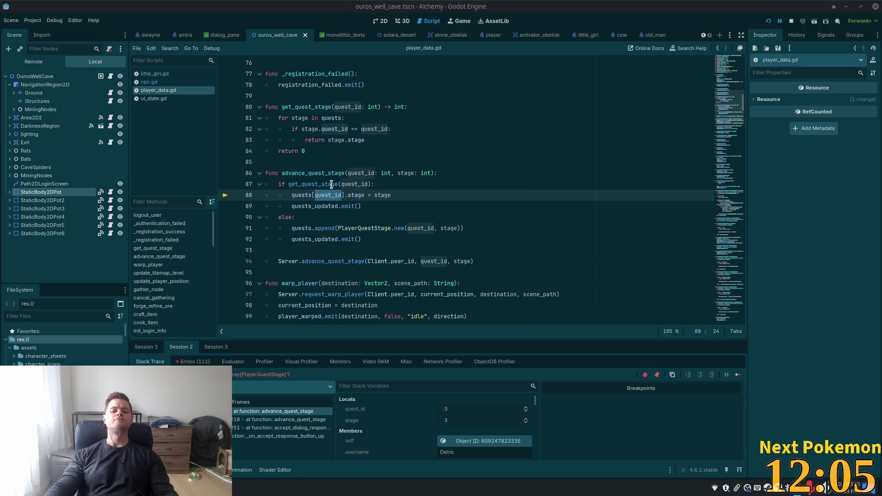
click(354, 184)
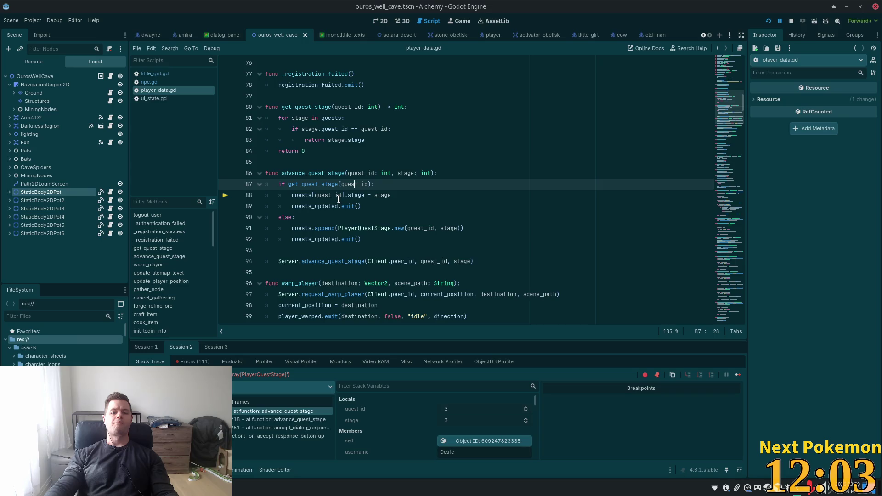
Step: Inspect quests, stage and quest_id in get_quest_stage, then insert a blank line after line 87
click(384, 174)
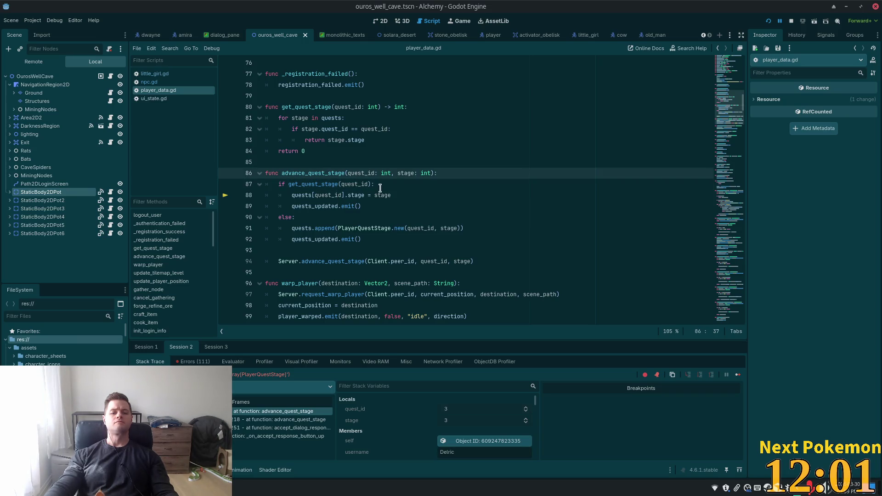
click(389, 185)
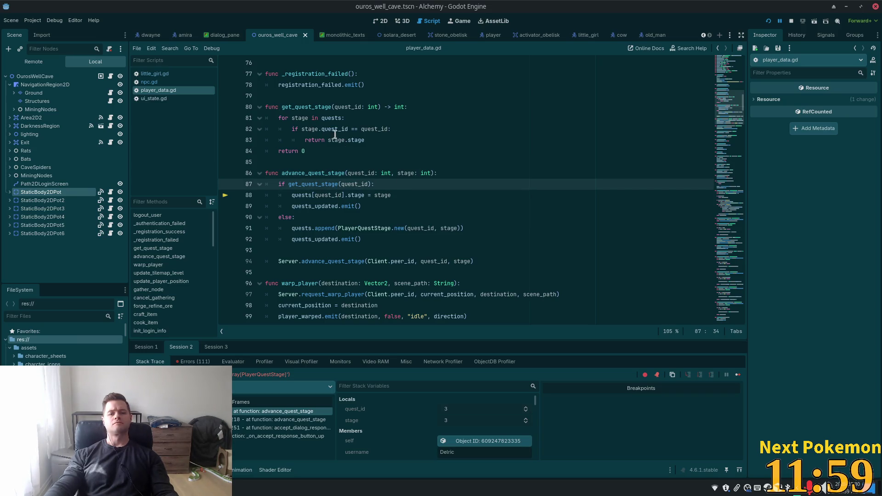
double_click(329, 118)
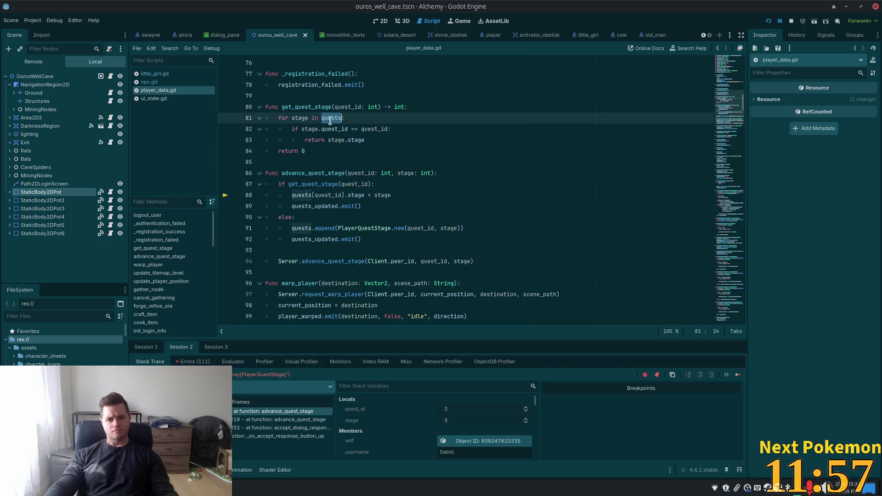
double_click(302, 118)
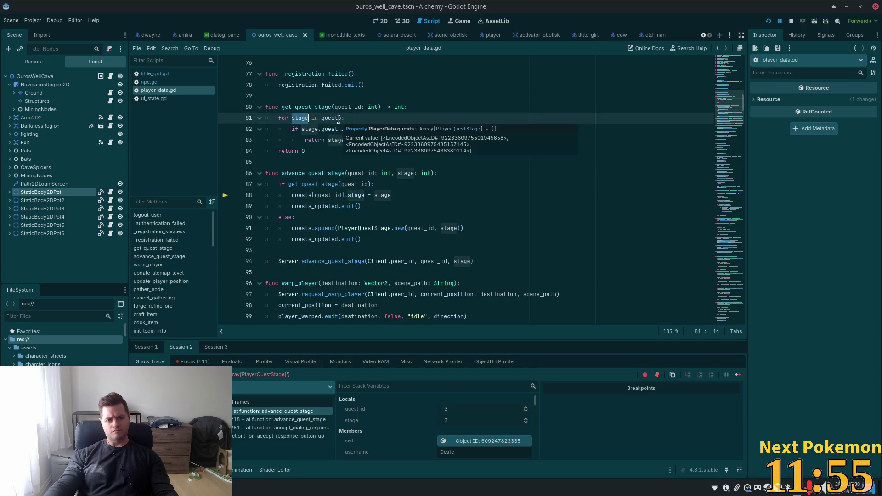
double_click(332, 129)
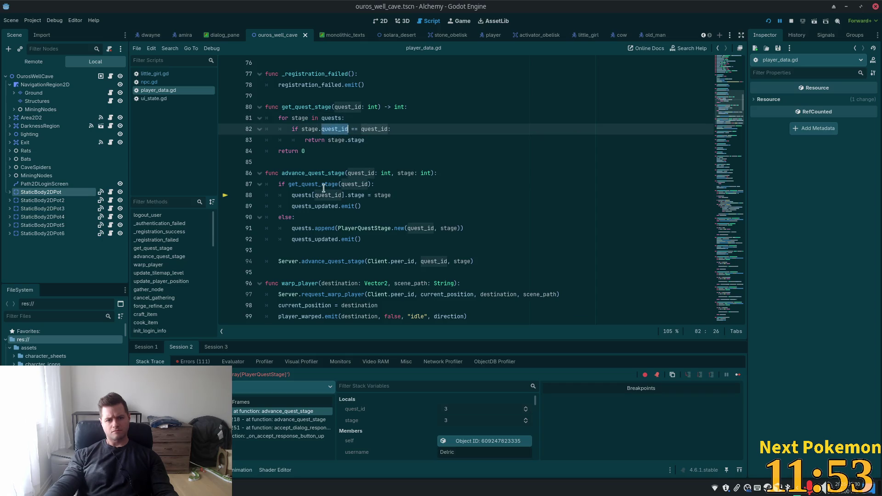
click(403, 186)
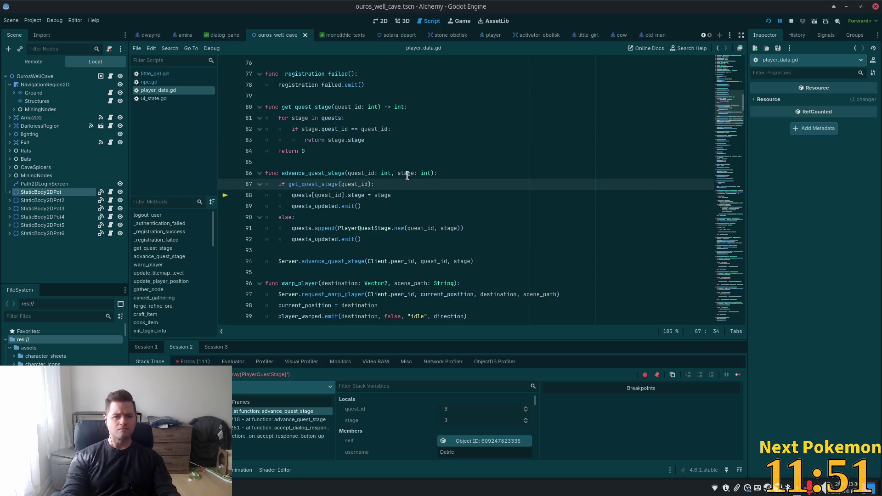
key(Return)
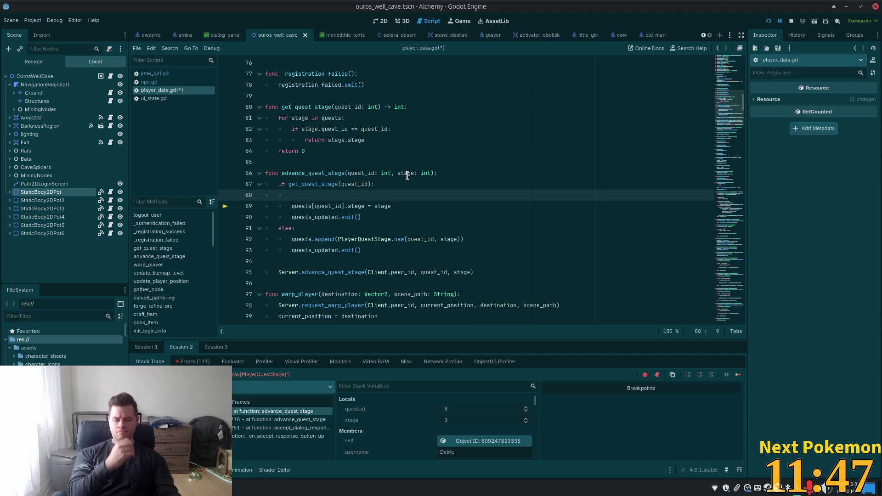
Step: Write the 'for index in quests:' loop with an 'if quests[index].quest_id == quest_id:' check
text(for )
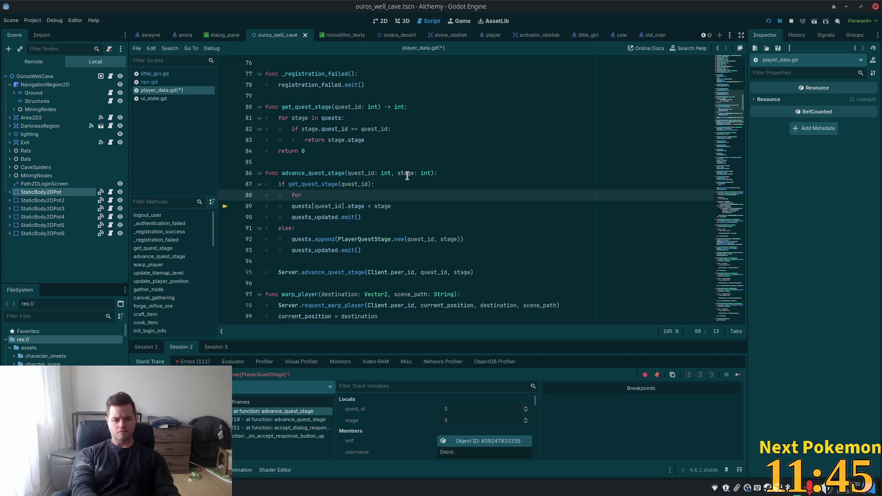
text(index in )
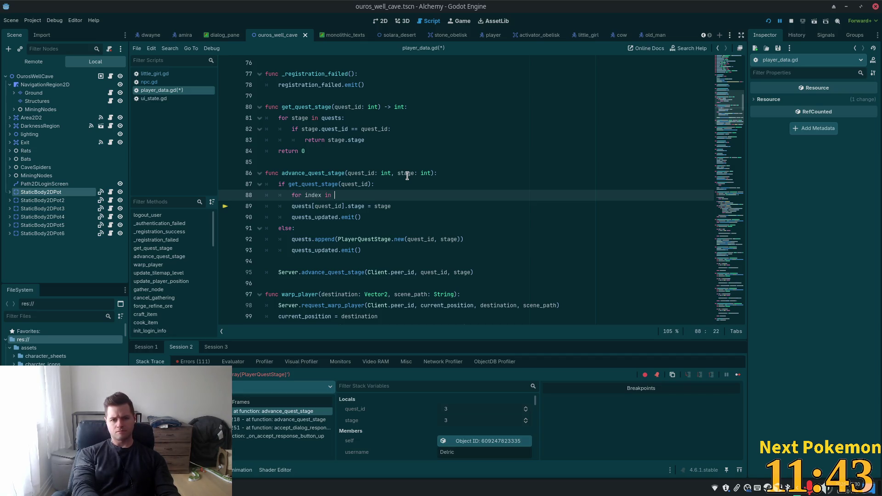
text(quests)
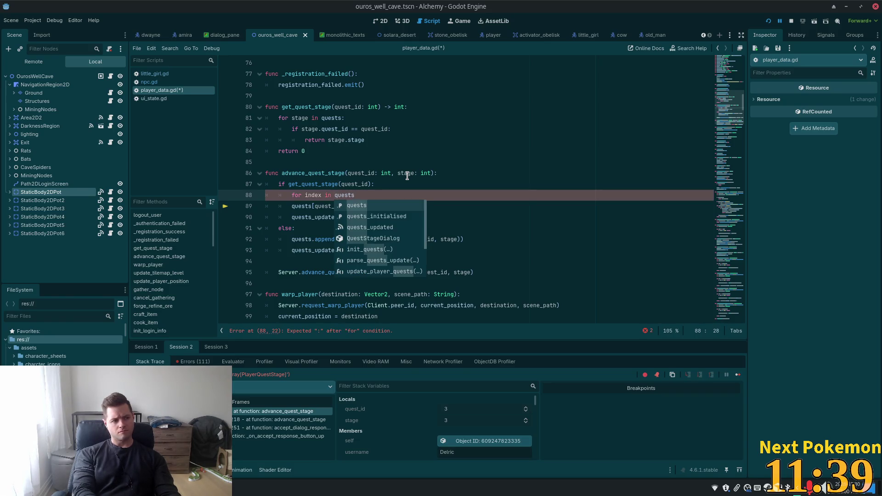
text(:)
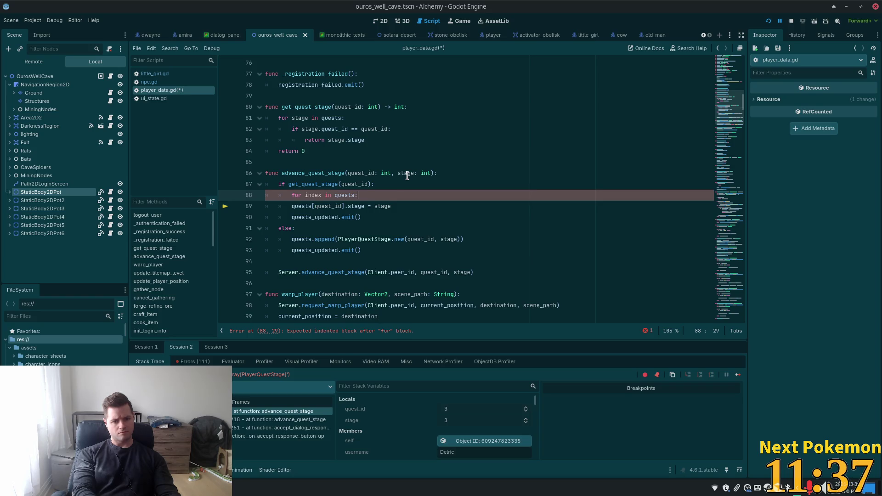
key(Return)
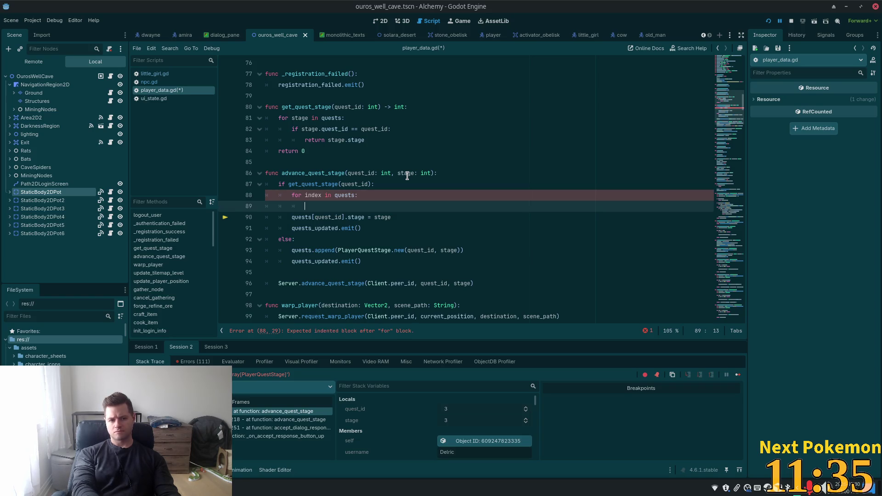
text(if )
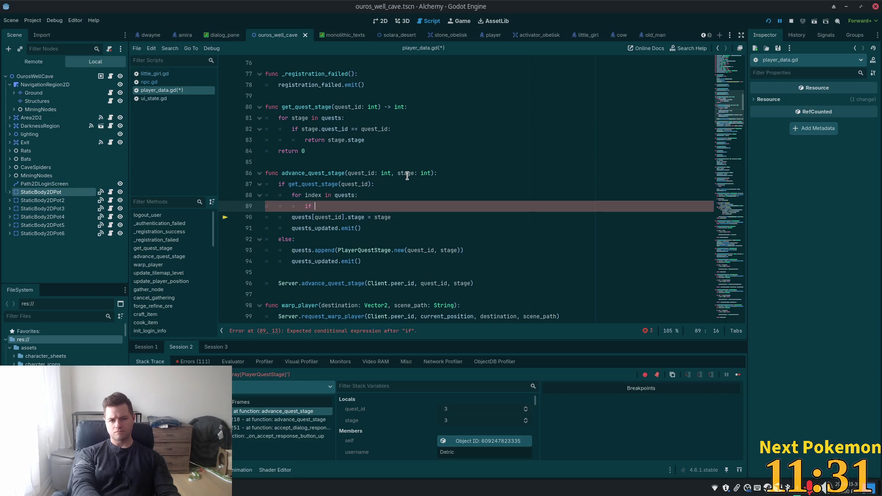
text(quests)
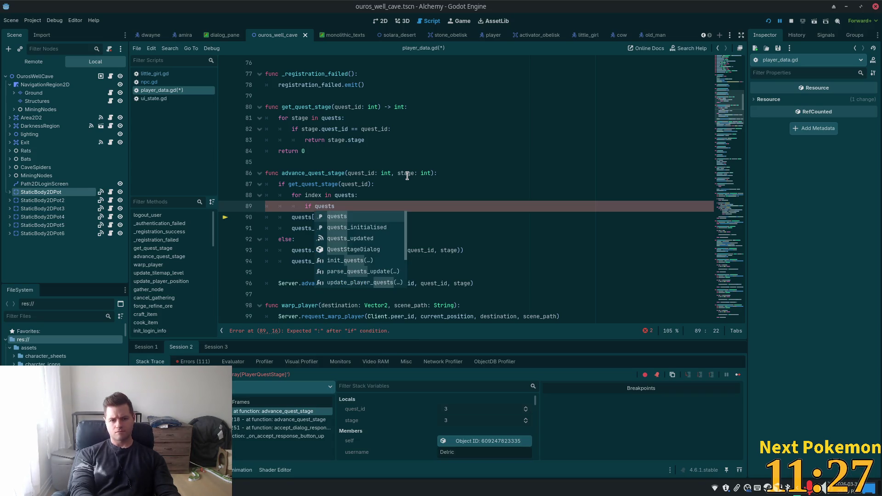
text([)
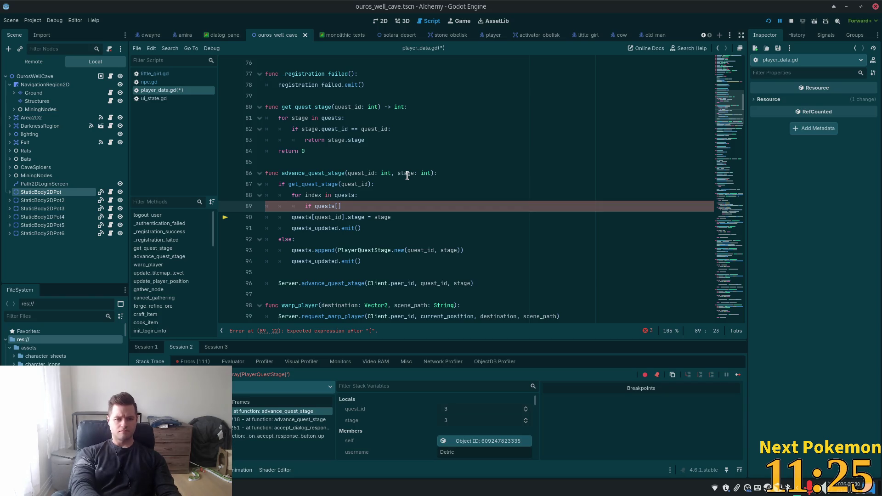
text(index])
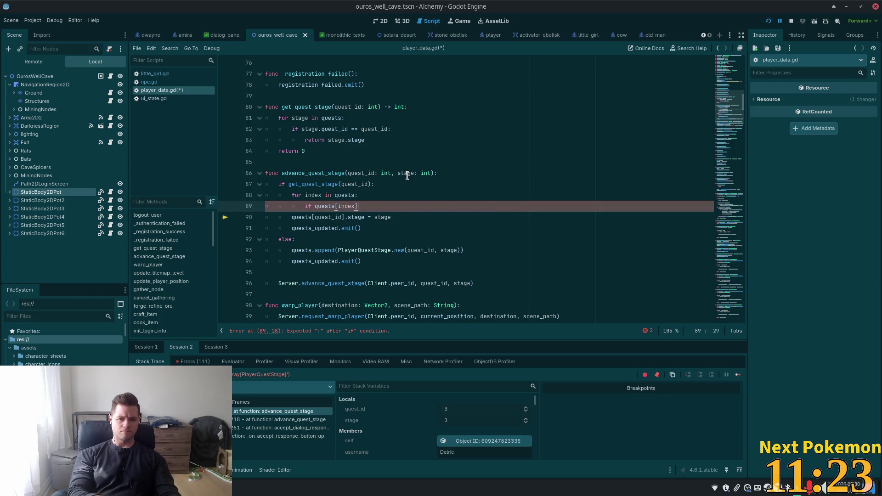
text(.id)
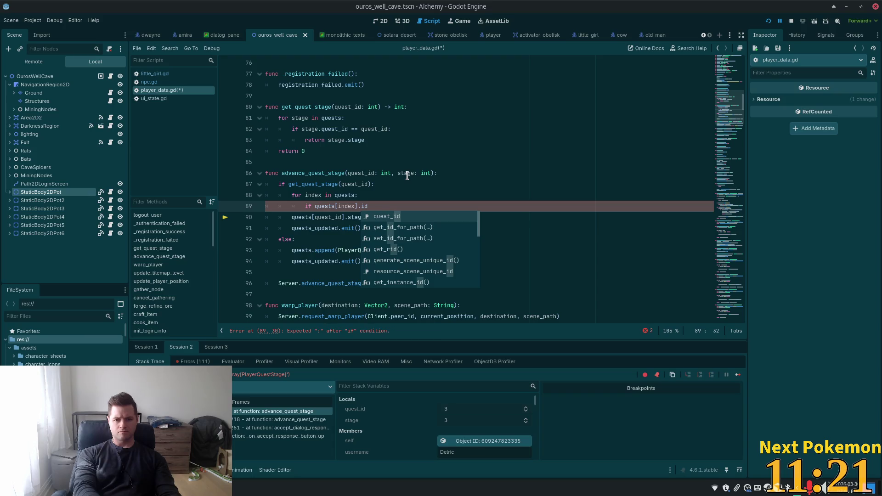
key(Return)
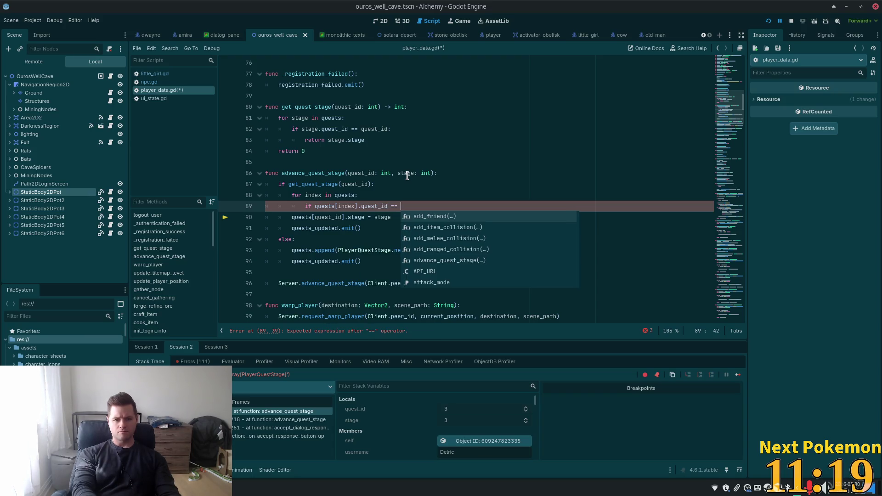
text(que)
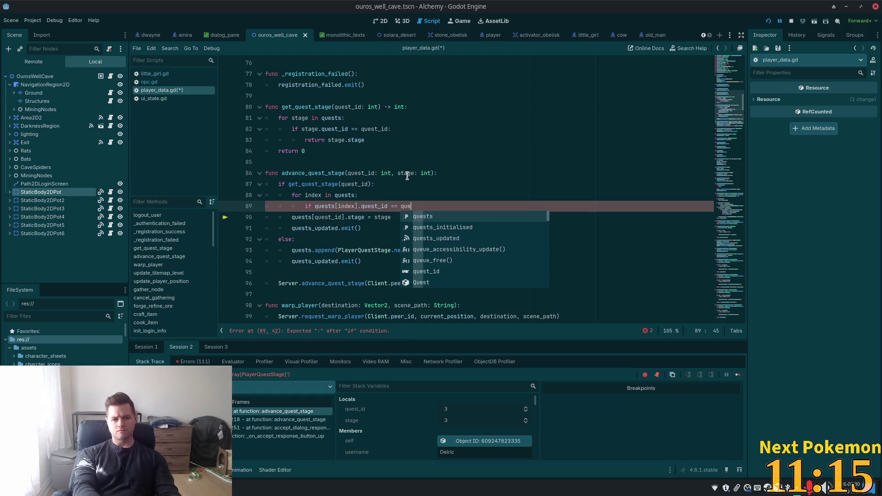
text(st)
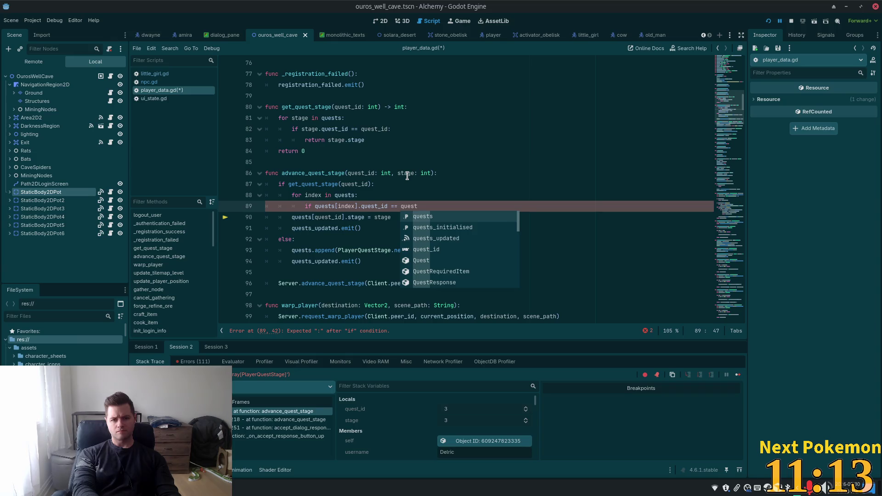
text(_id)
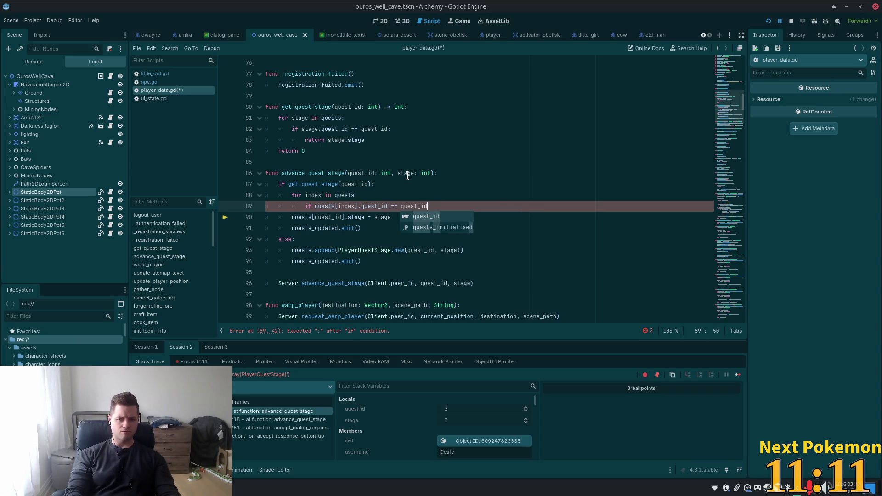
text(:)
key(Return)
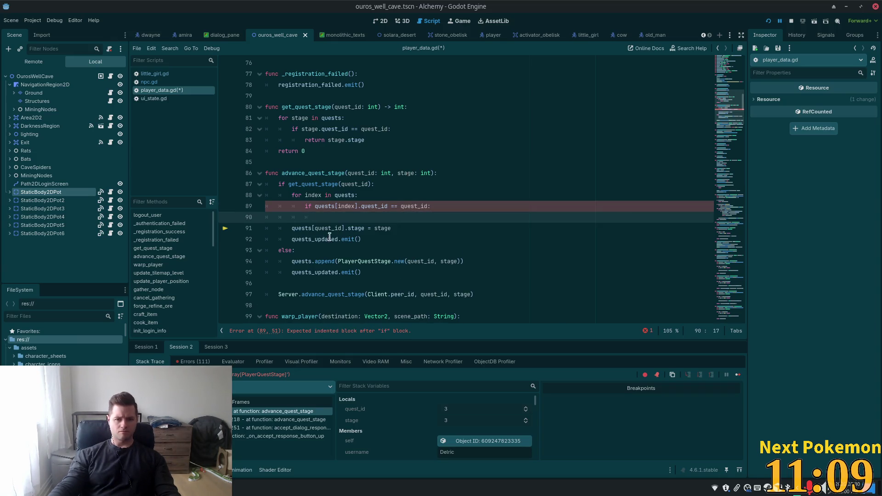
Step: Indent the stage assignment into the if block and delete the leftover blank line
drag(330, 237, 305, 228)
click(305, 228)
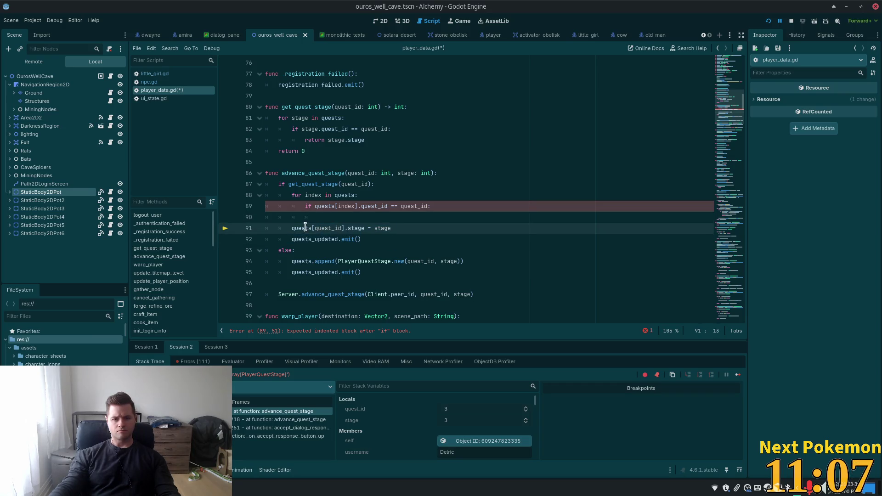
key(Home)
key(Tab)
key(Tab)
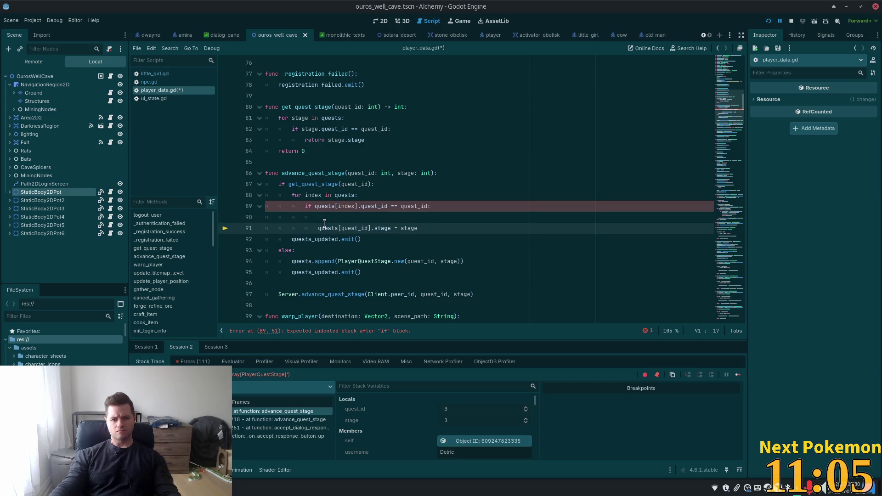
key(Up)
key(ctrl+shift+k)
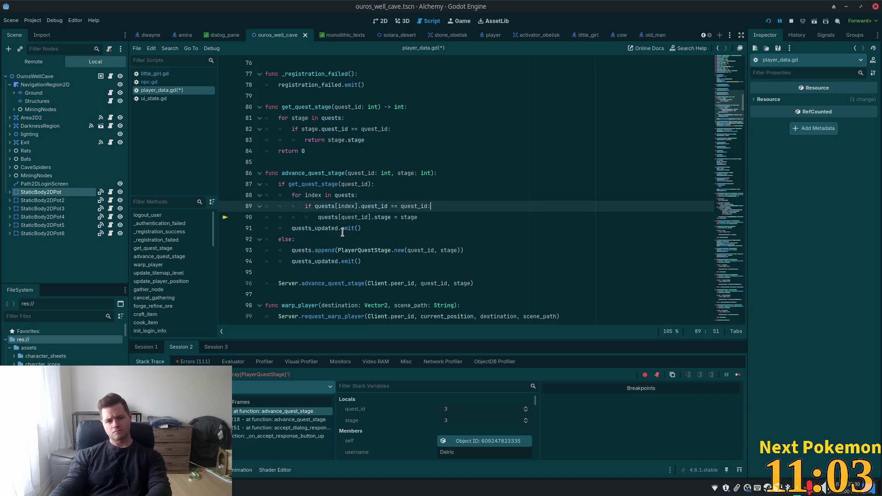
Step: Index the assignment with quests[index], indent the quests_updated emit call, and save player_data.gd
double_click(314, 195)
key(ctrl+c)
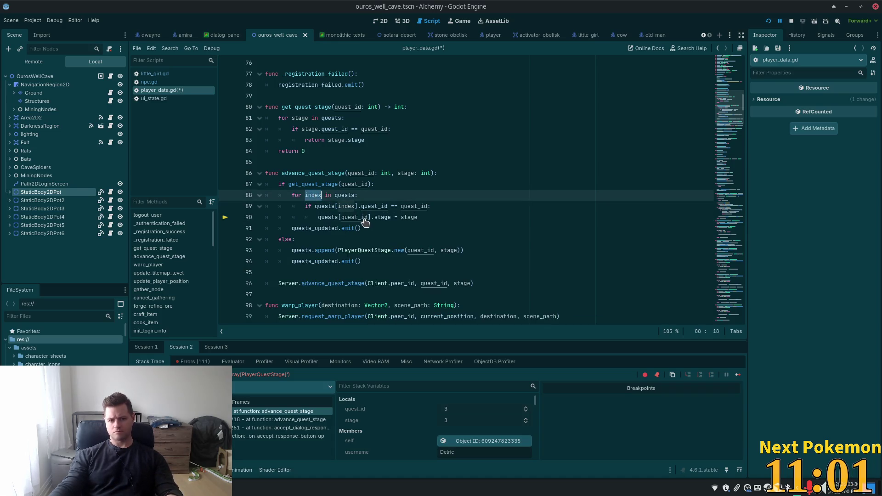
double_click(353, 217)
key(ctrl+v)
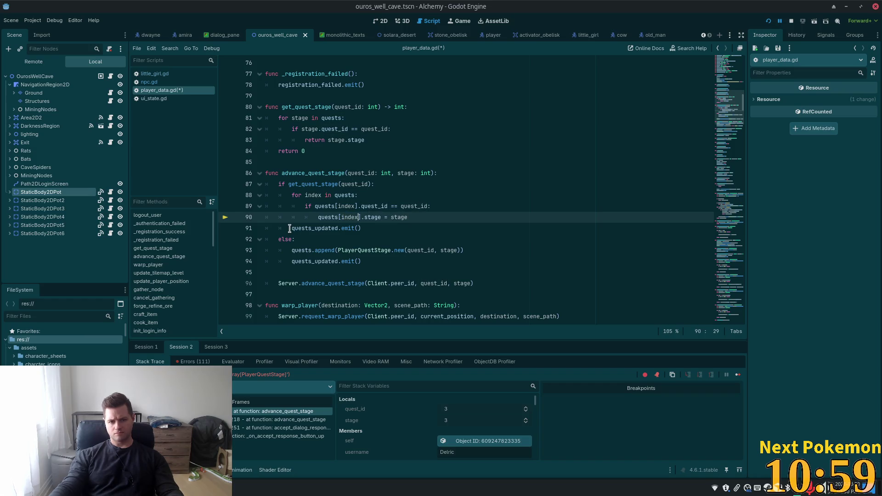
click(290, 228)
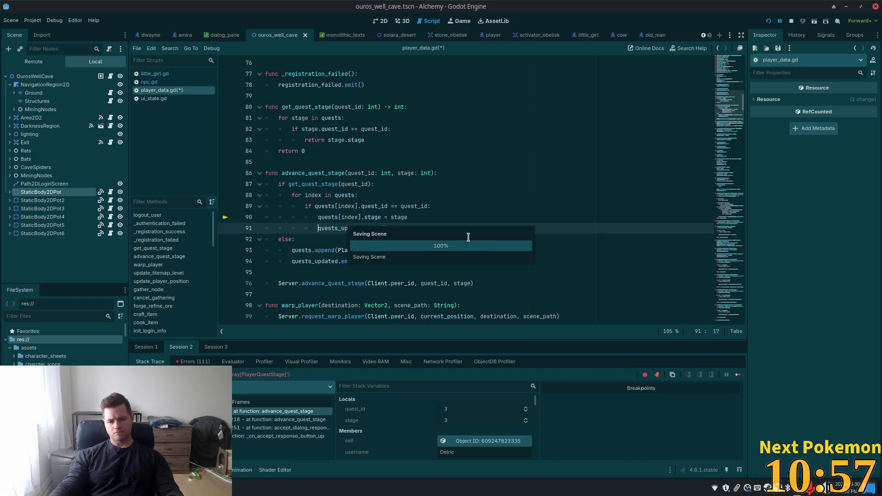
key(Tab)
click(431, 214)
key(ctrl+s)
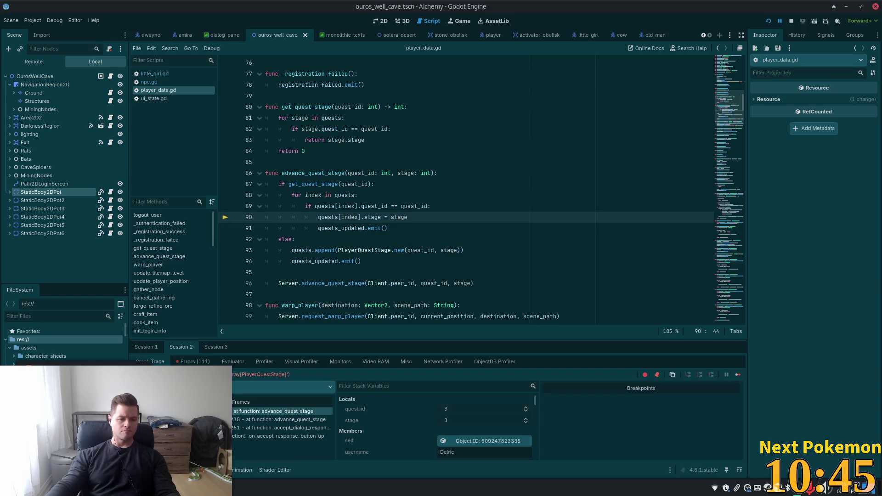
Step: Bring the Brave PokemonCommunityGame popup forward and focus its Pokémon search field
key(alt+Tab)
click(373, 151)
Step: Search 'abso', view and close Absol's card, clear the search, then return to Godot
text(q)
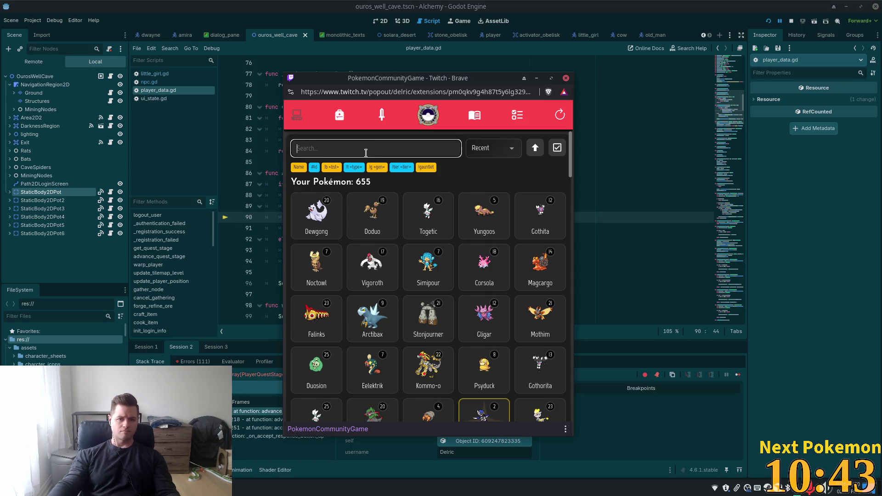
key(BackSpace)
key(BackSpace)
key(BackSpace)
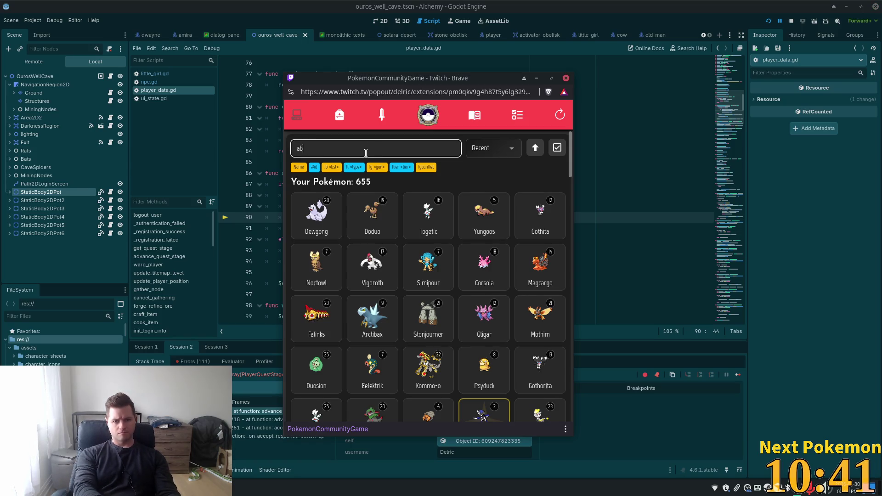
text(so)
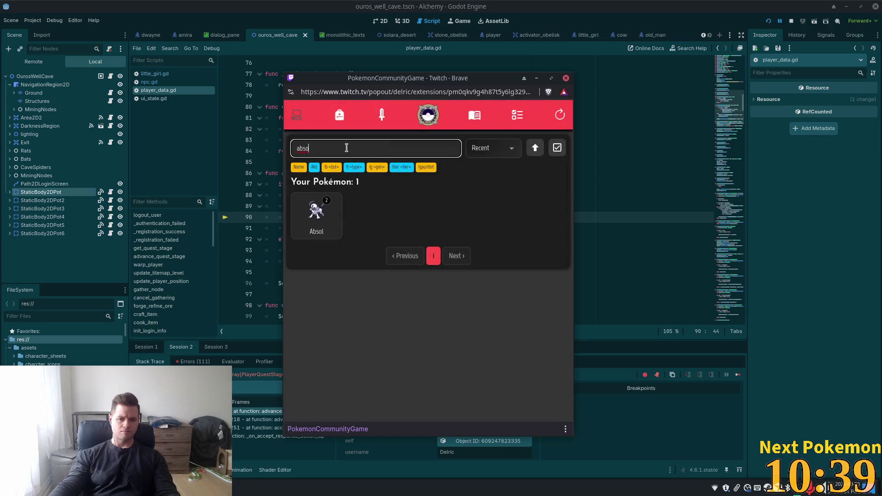
click(331, 222)
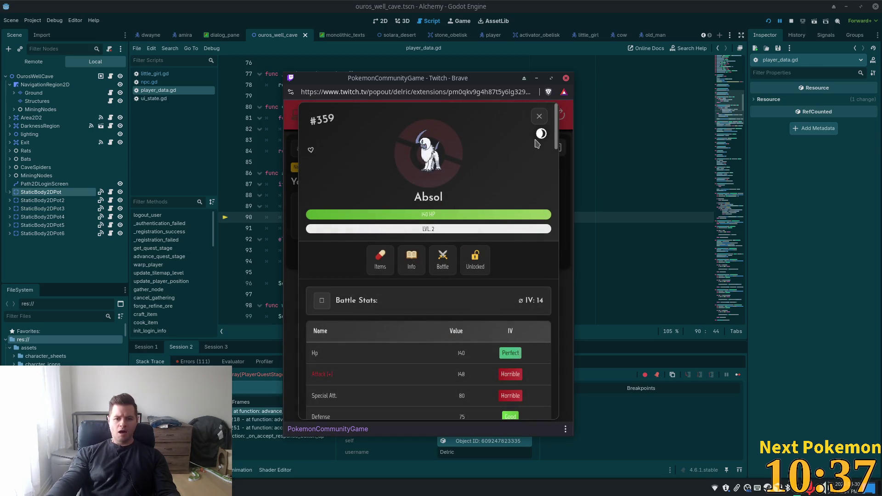
click(540, 117)
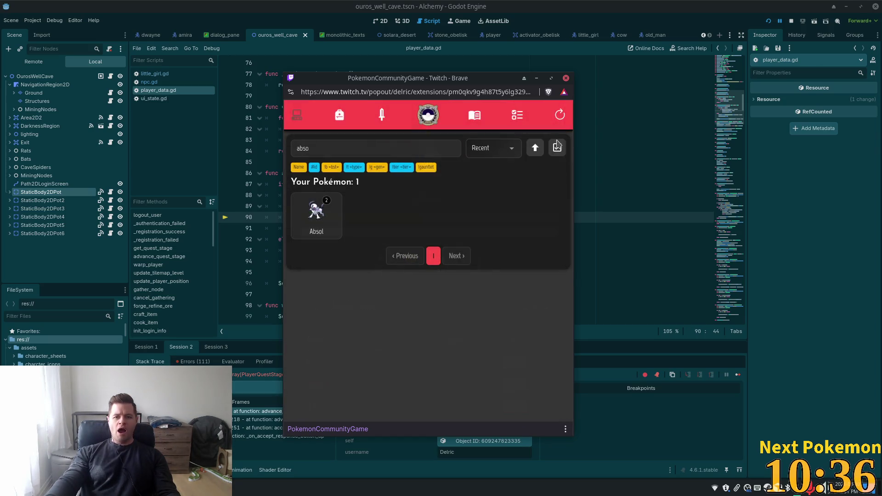
click(374, 151)
key(BackSpace)
key(BackSpace)
key(BackSpace)
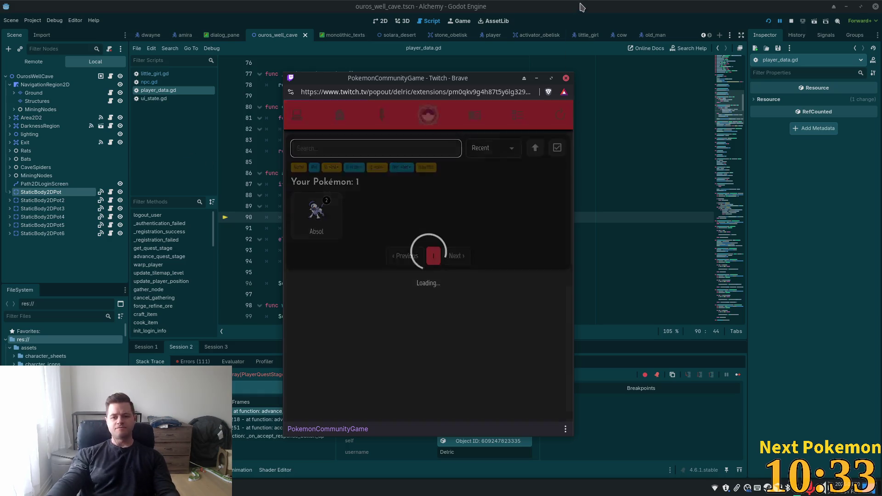
click(541, 10)
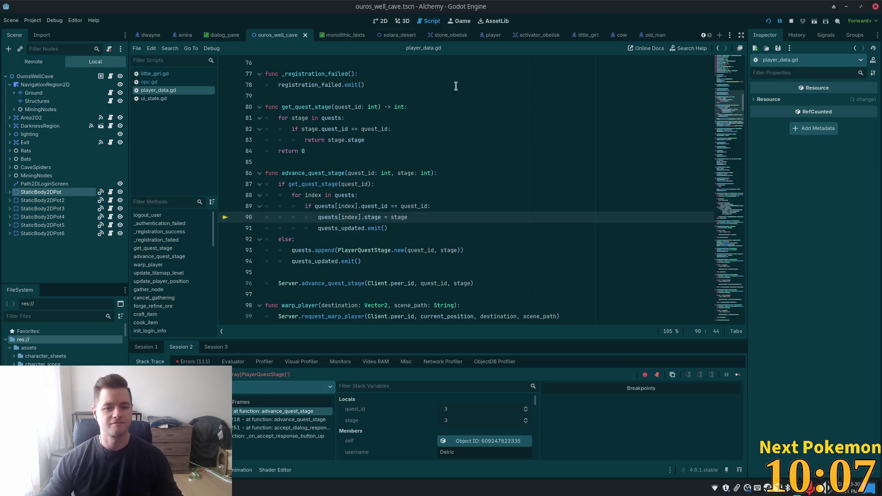
Step: Restart the Alchemy debug session from Godot's top-right run toolbar
click(474, 186)
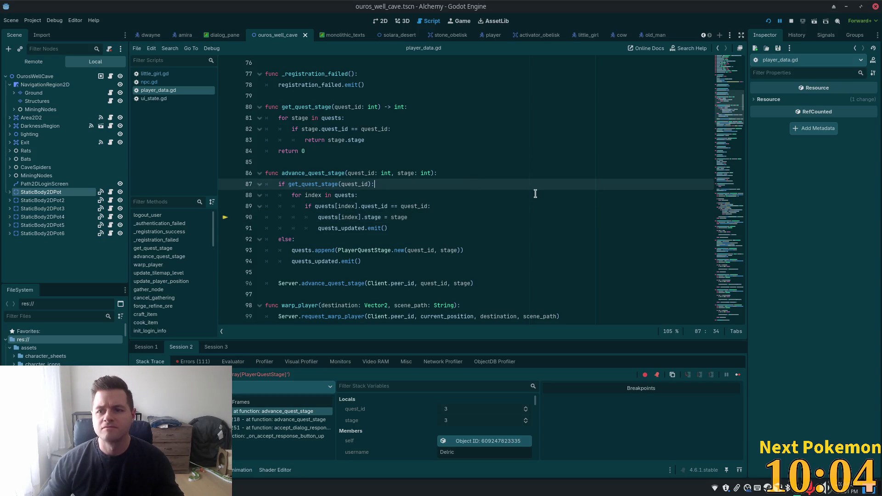
click(768, 23)
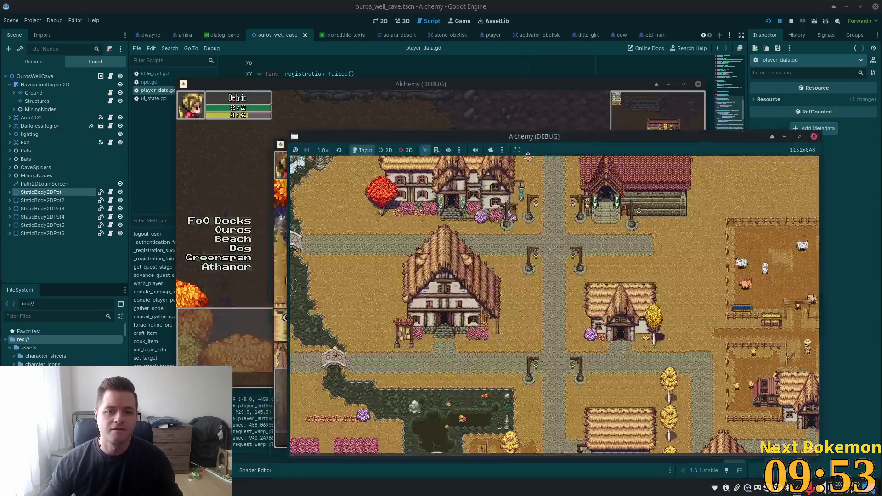
Step: Talk to the Master Alchemist and get rejected for not having a copper bar
click(422, 199)
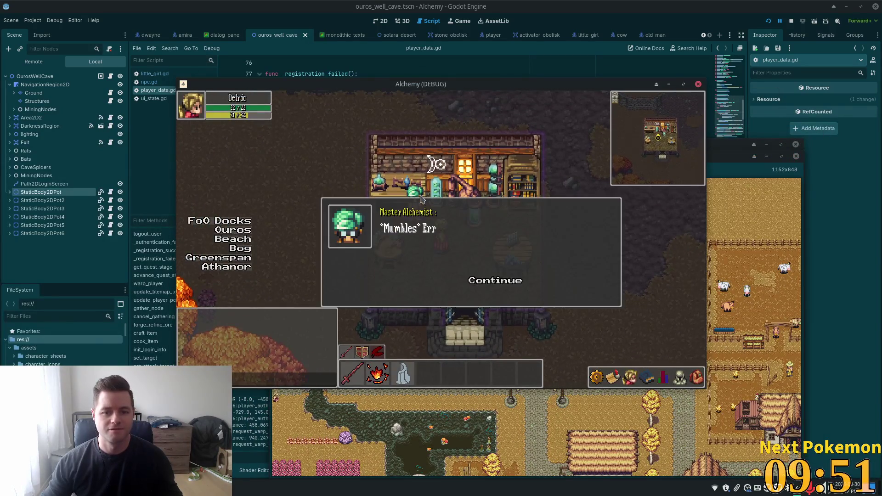
click(476, 280)
click(478, 283)
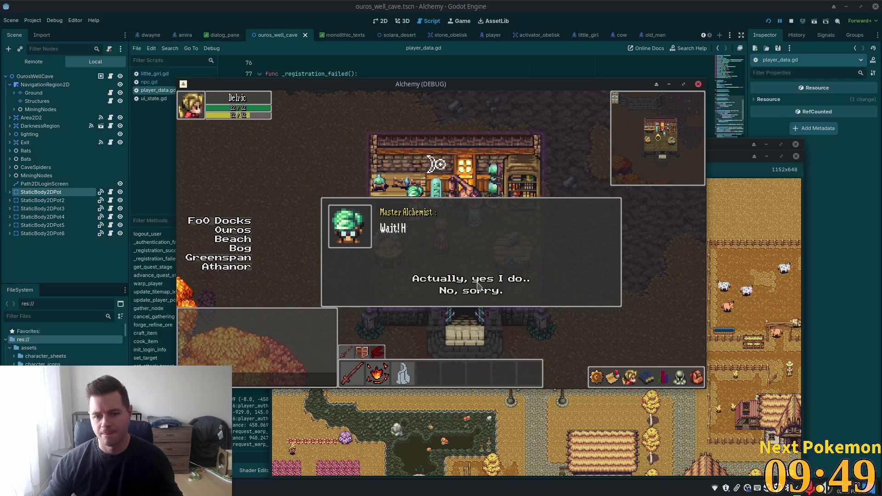
click(478, 281)
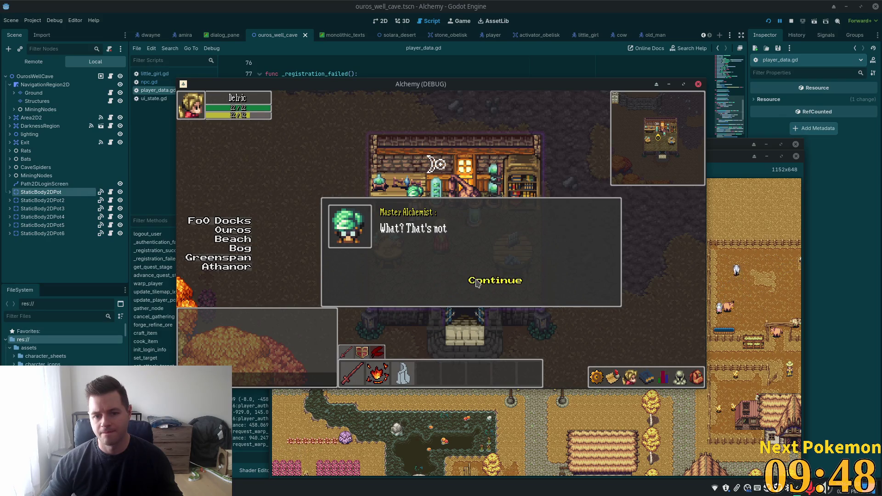
click(508, 281)
Step: In the inventory, use Refine Ore to transmute ore into a Copper Bar
key(i)
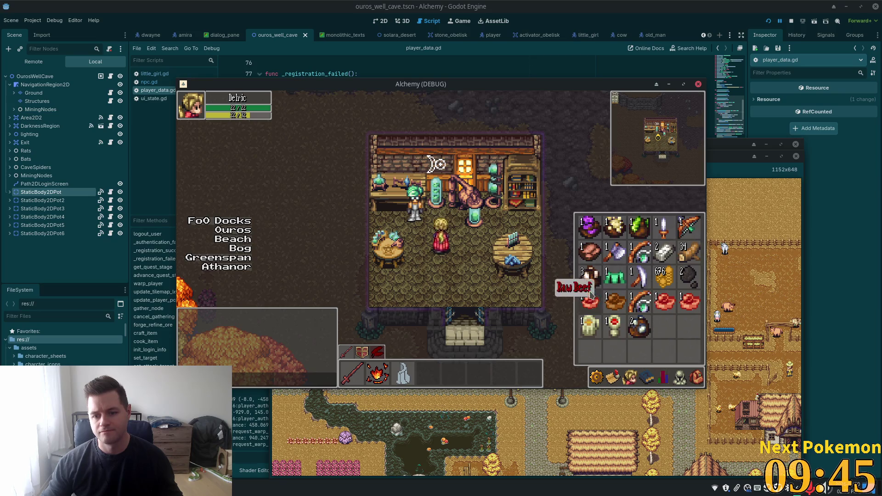
click(592, 298)
click(696, 378)
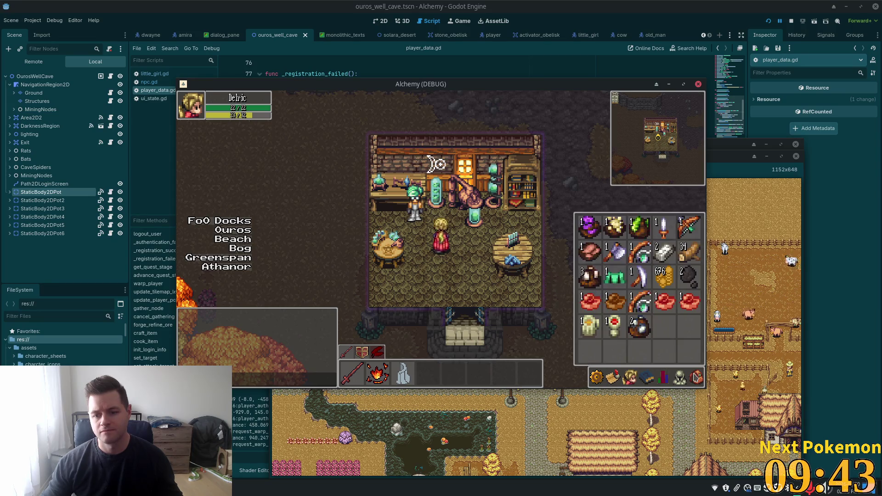
click(643, 380)
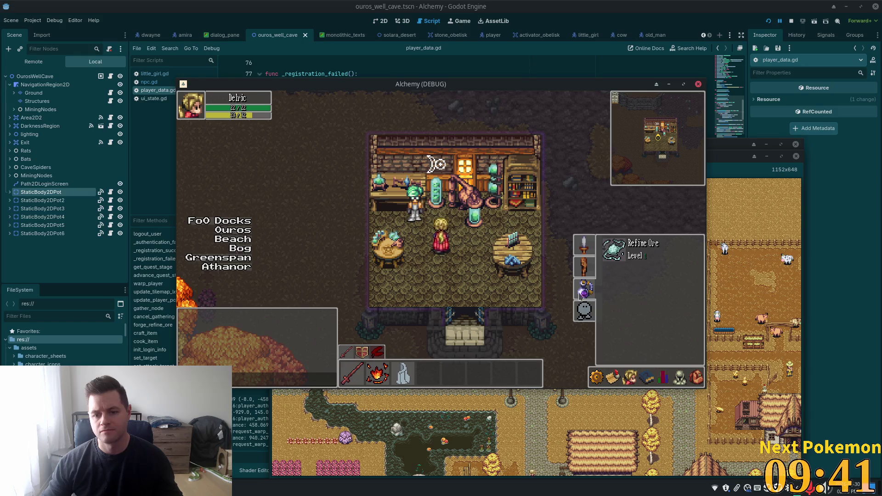
click(587, 295)
click(631, 376)
click(645, 378)
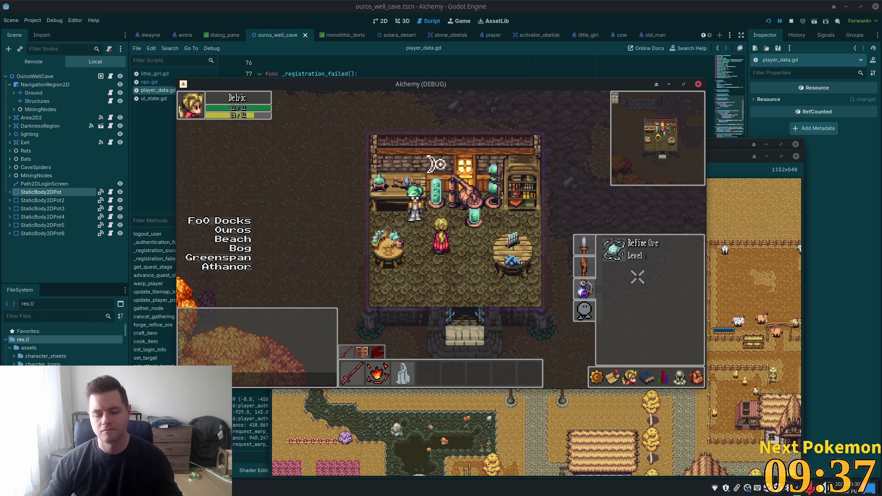
click(581, 263)
click(630, 378)
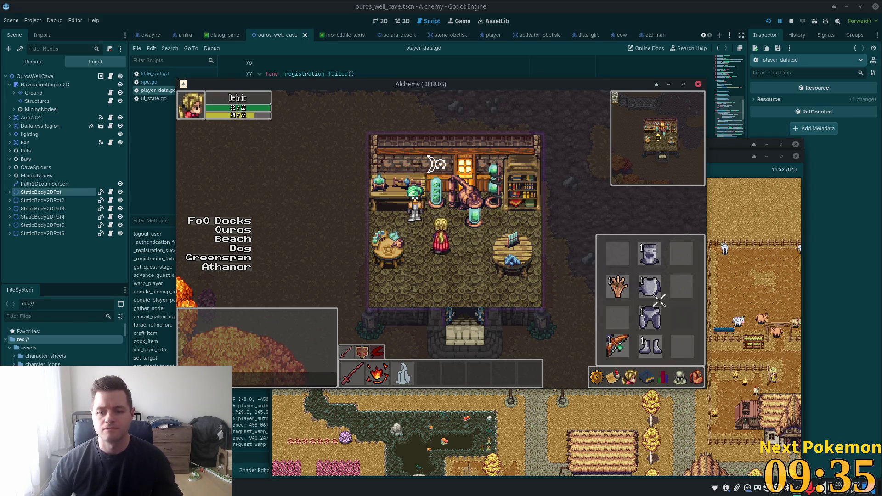
click(696, 377)
click(601, 271)
key(Escape)
Step: Talk to the Master Alchemist again and answer yes to hand over the copper bar
key(e)
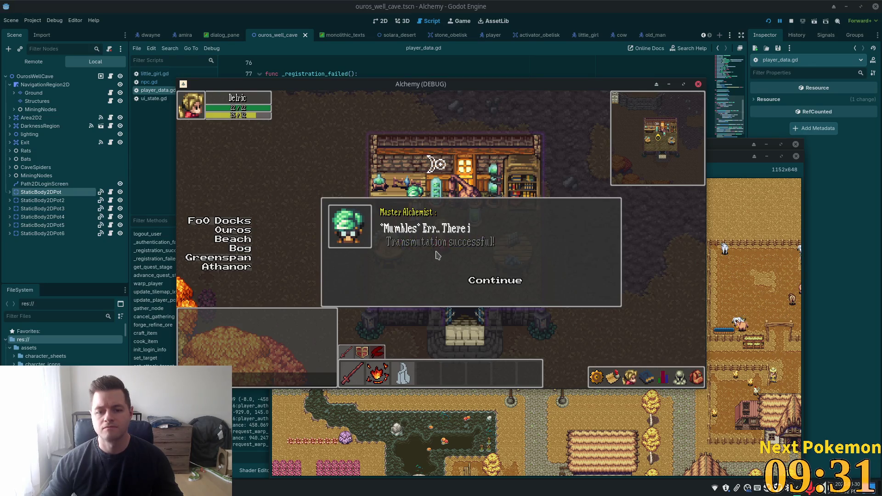
click(493, 282)
click(491, 281)
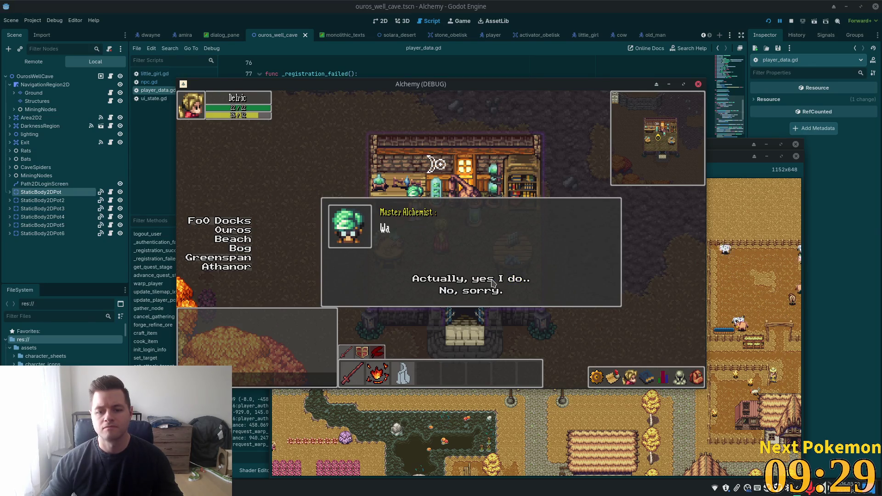
click(490, 280)
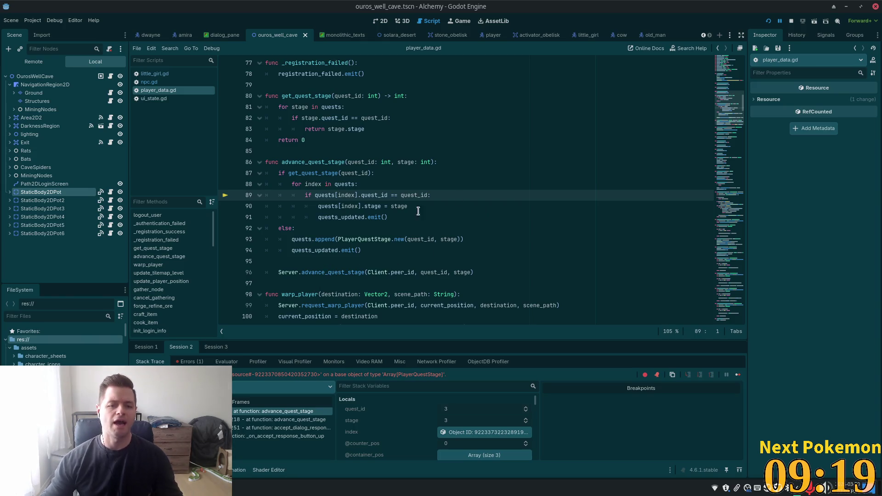
Step: Check the debugger values of quests and quest_id, then replace line 88's colon with .keys()
mouse_move(356, 185)
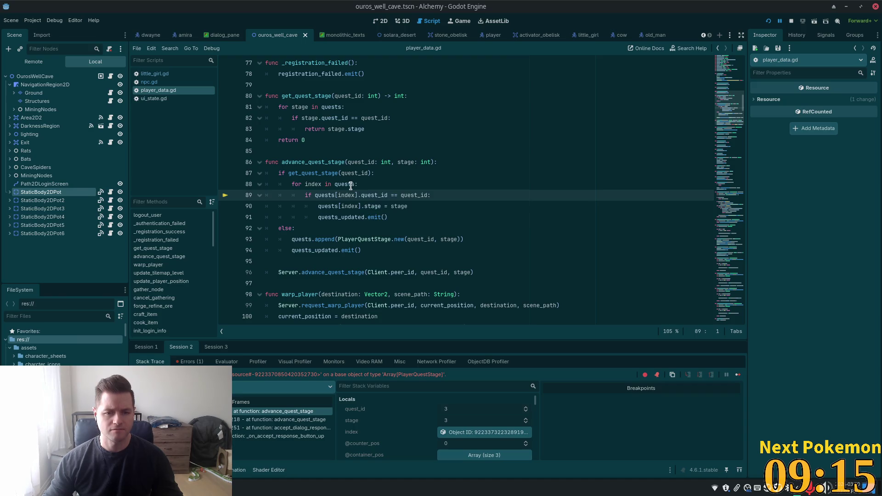
mouse_move(319, 185)
click(348, 184)
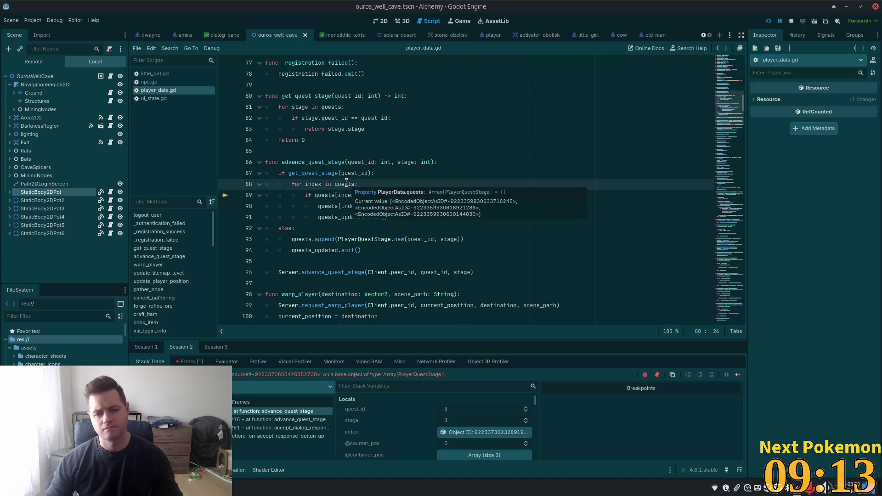
mouse_move(359, 178)
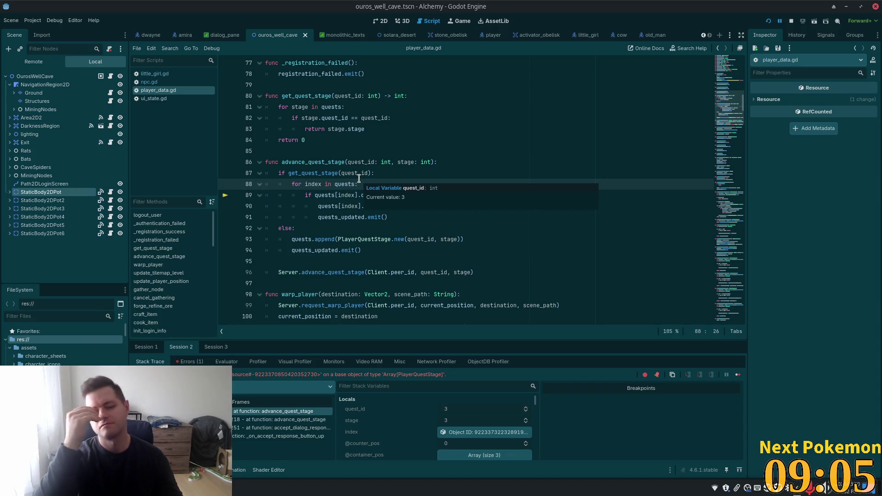
key(End)
key(BackSpace)
text(.)
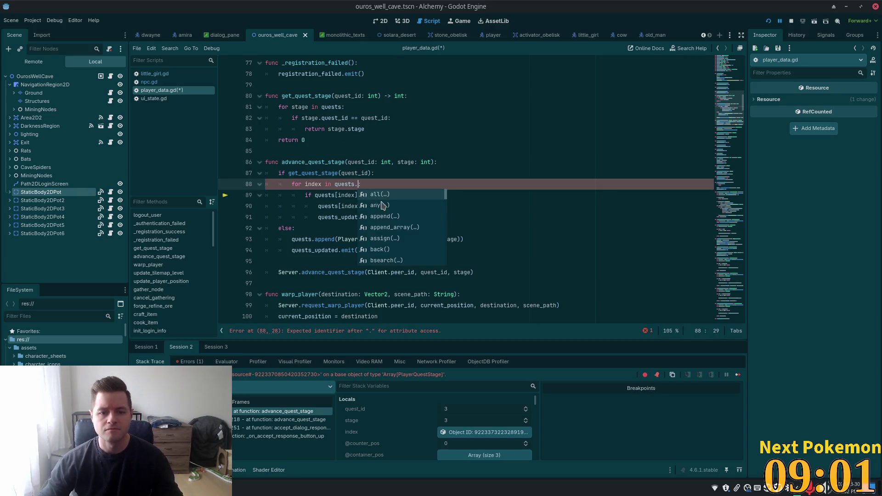
text(key)
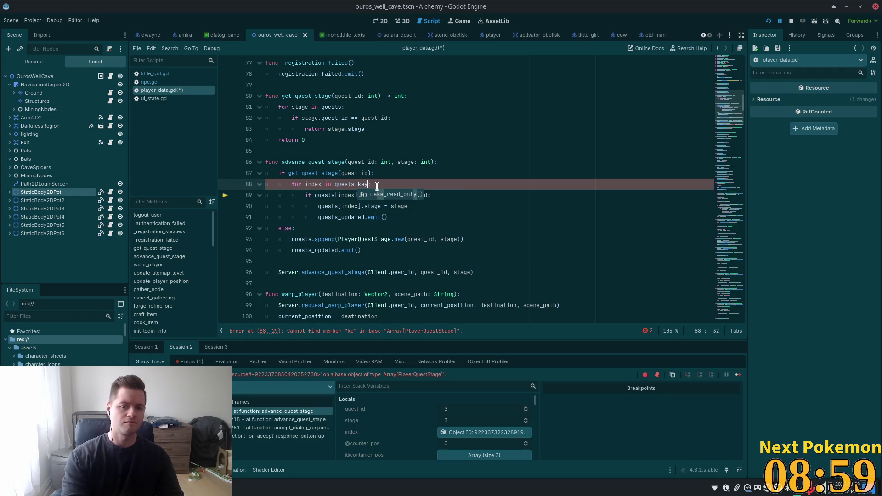
text(s())
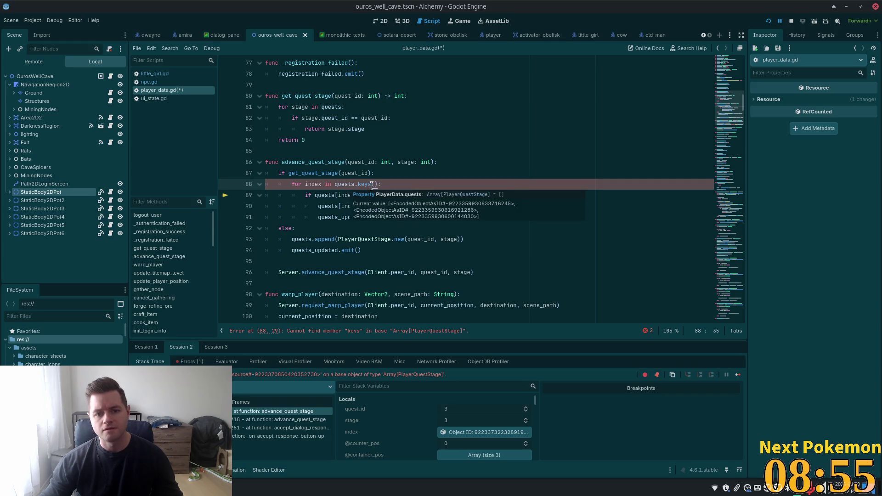
Step: Trim the leftover keys() text after 'quests.' on line 88
key(ctrl+s)
key(Up)
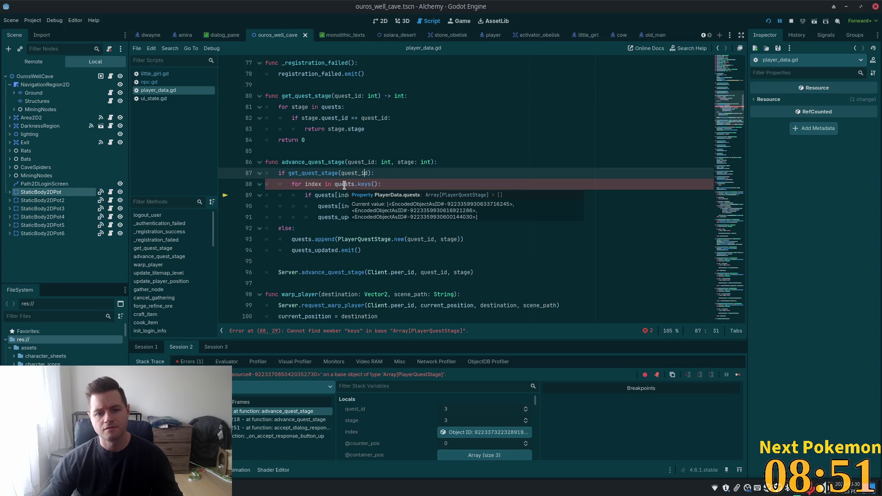
drag(359, 185, 370, 185)
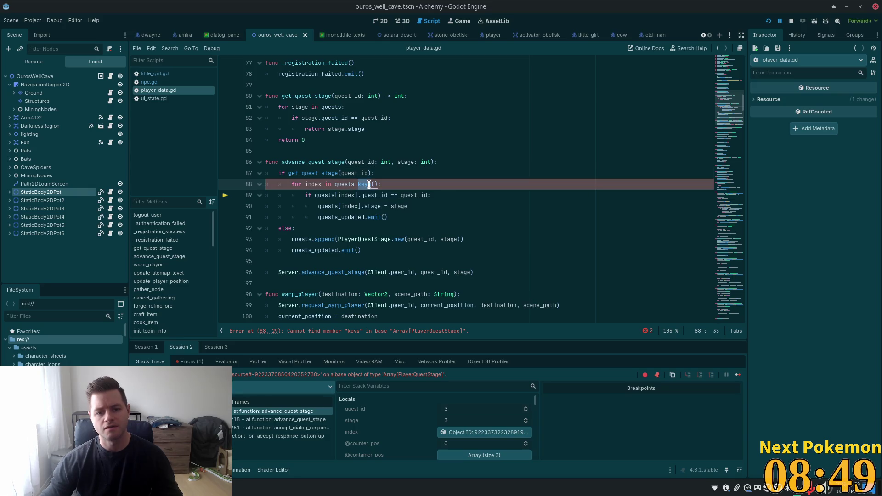
click(378, 185)
key(BackSpace)
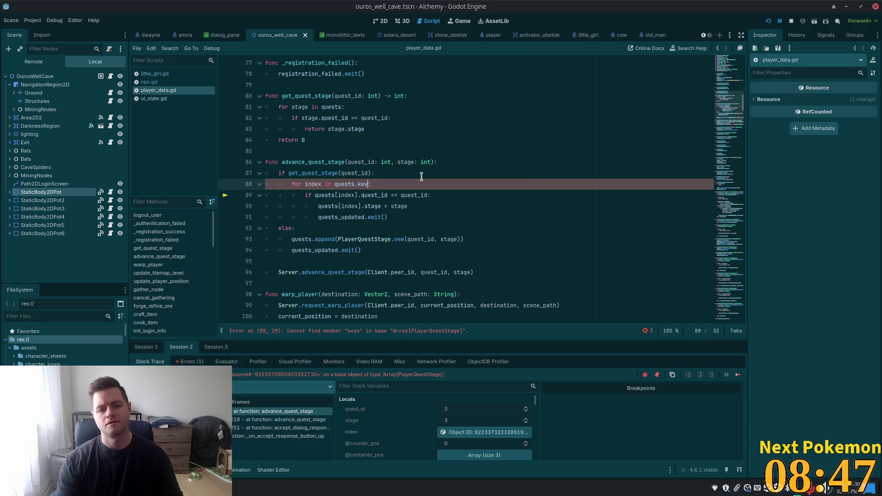
key(BackSpace)
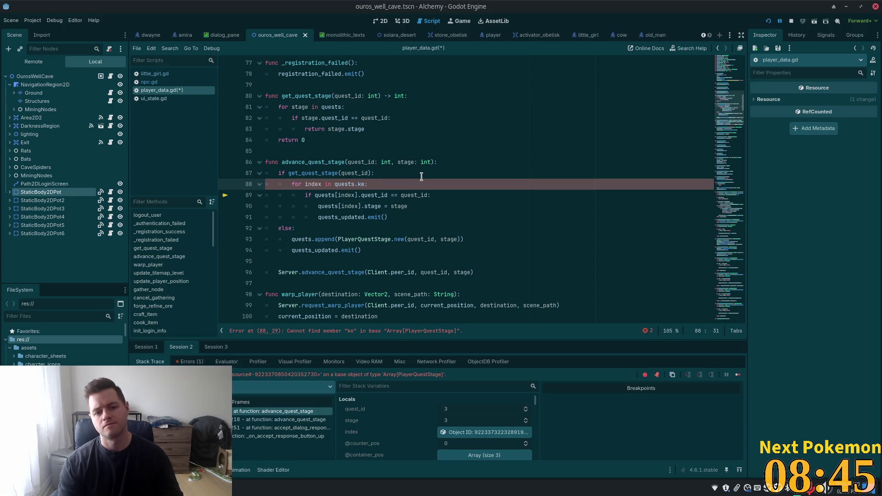
key(BackSpace)
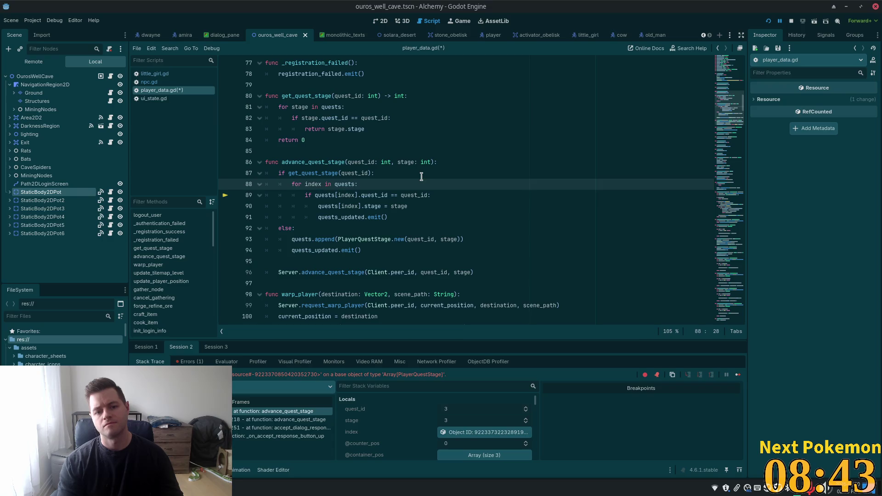
text(.)
Step: Dismiss the method suggestions and save player_data.gd with line 88 reading 'for index in quests.:'
scroll(415, 227, down, 3)
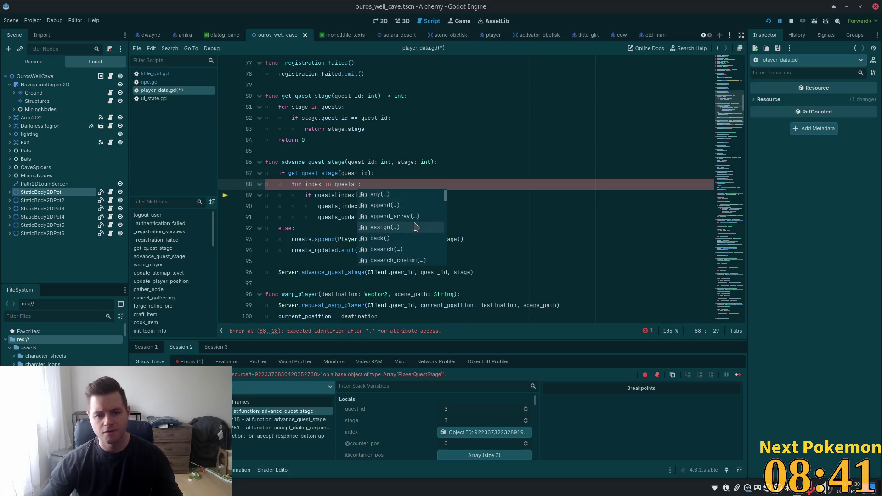
scroll(414, 228, down, 3)
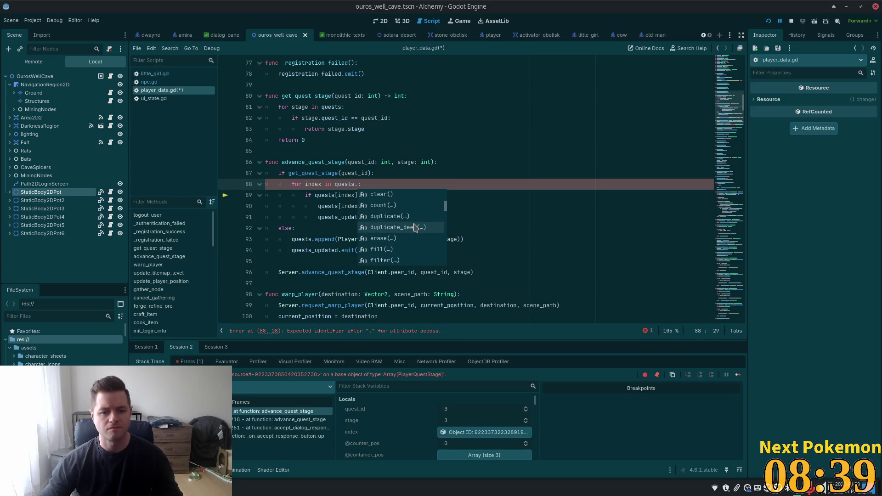
scroll(415, 227, down, 2)
scroll(415, 228, down, 4)
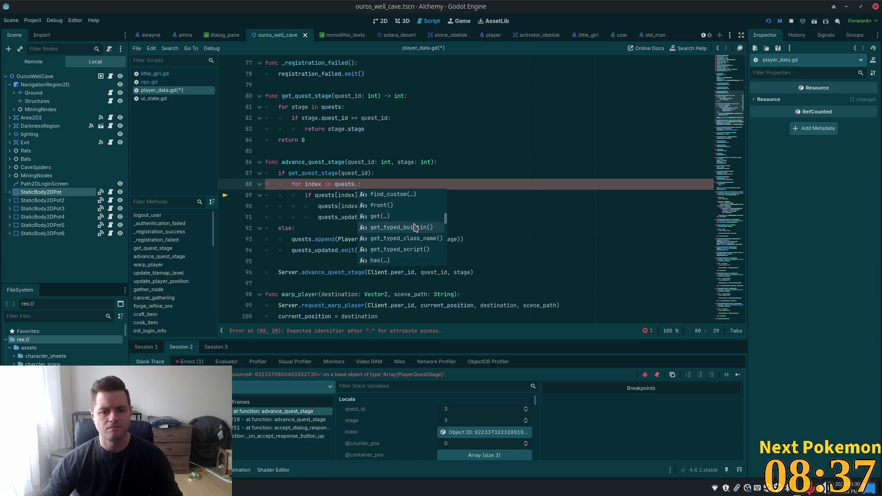
scroll(415, 227, down, 5)
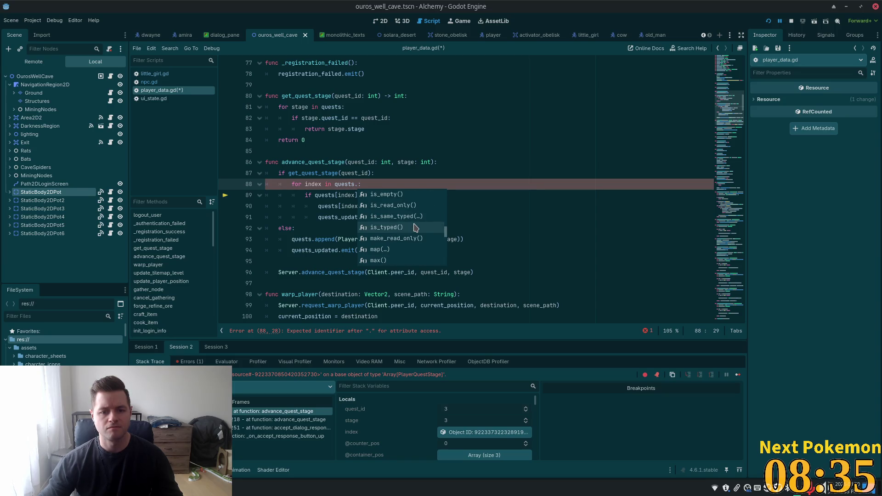
scroll(415, 227, down, 5)
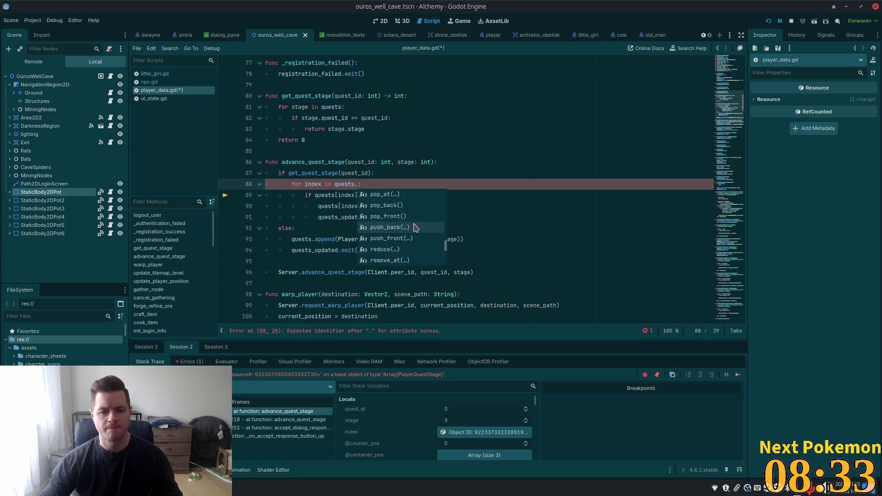
scroll(415, 228, down, 5)
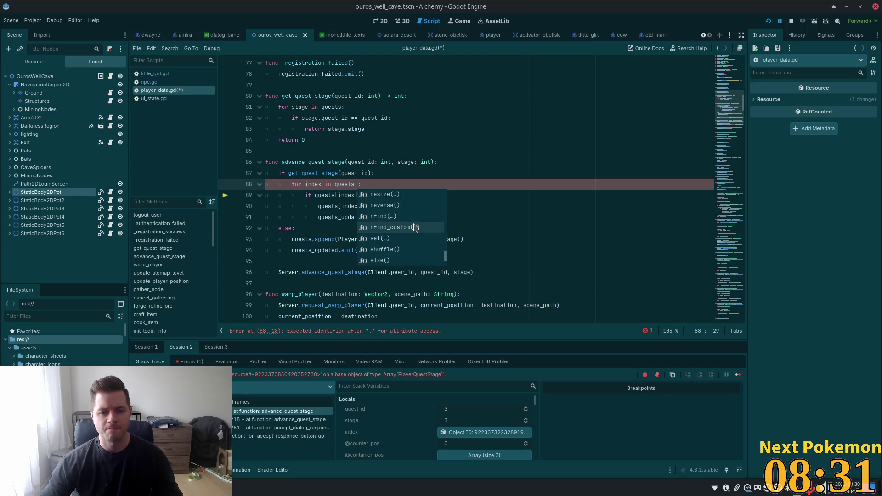
scroll(415, 228, down, 1)
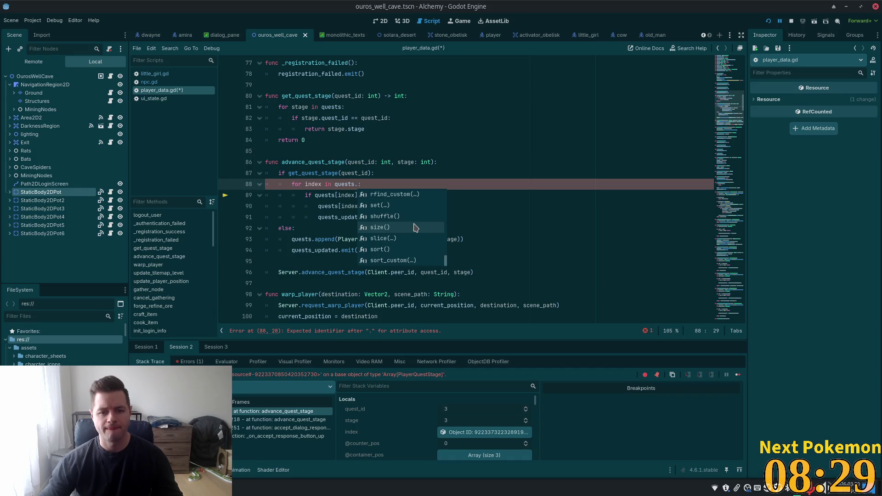
scroll(415, 228, down, 3)
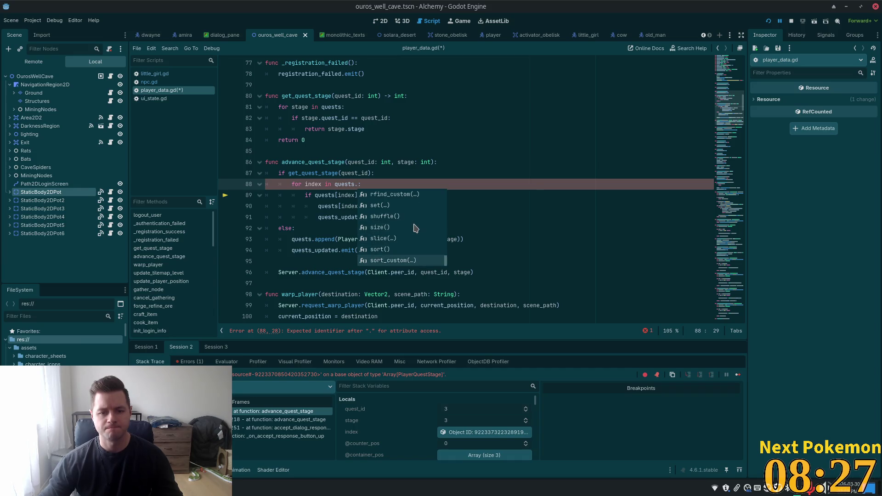
scroll(415, 227, up, 14)
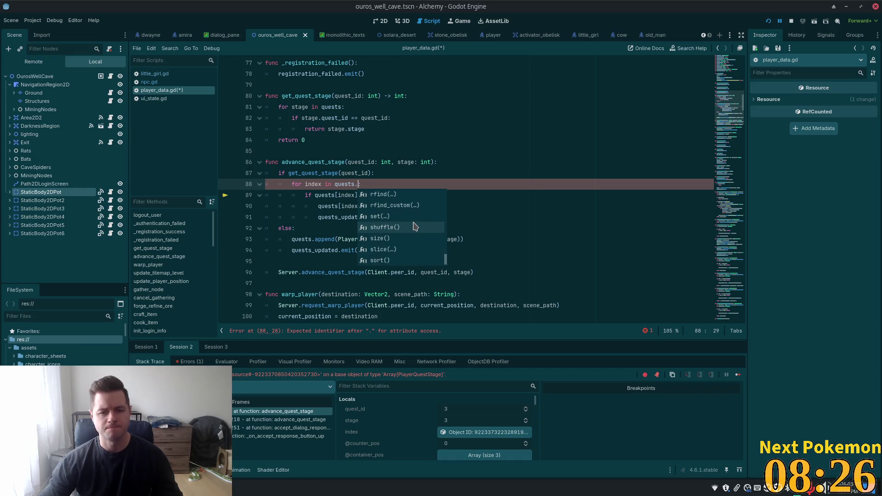
click(357, 184)
key(ctrl+s)
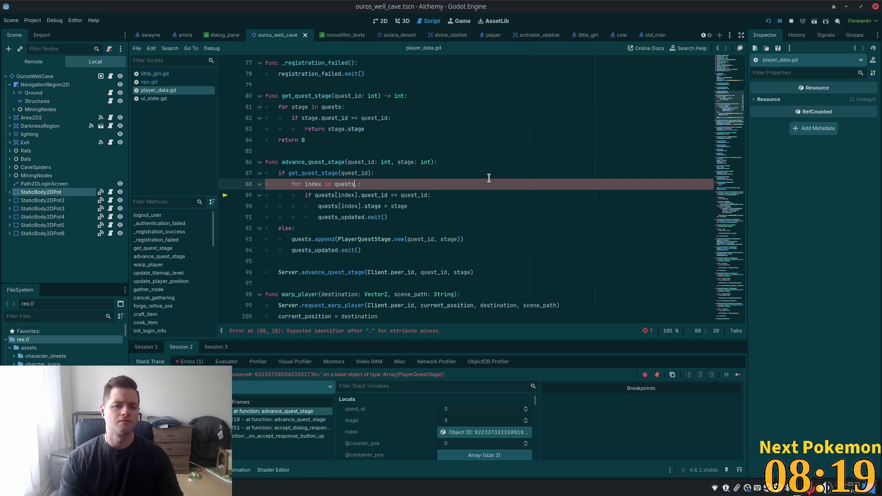
key(alt+Tab)
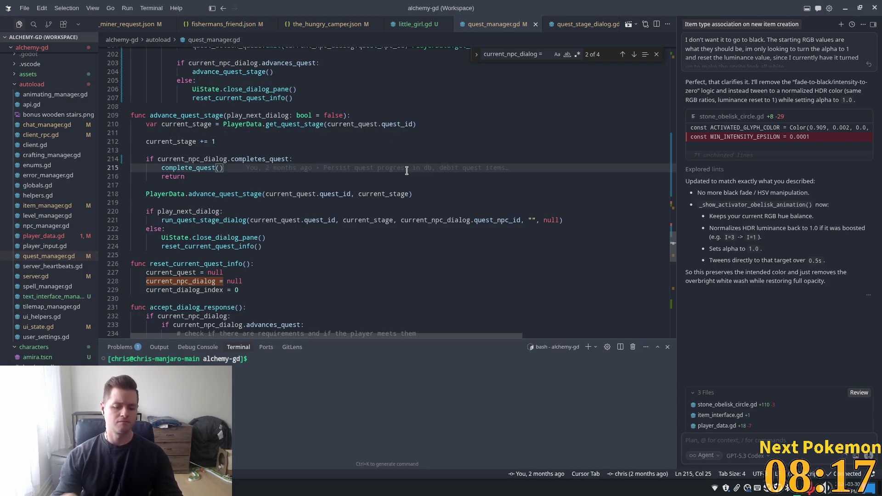
Step: Quick Open player_data.gd in VS Code
key(ctrl+p)
text(player_da)
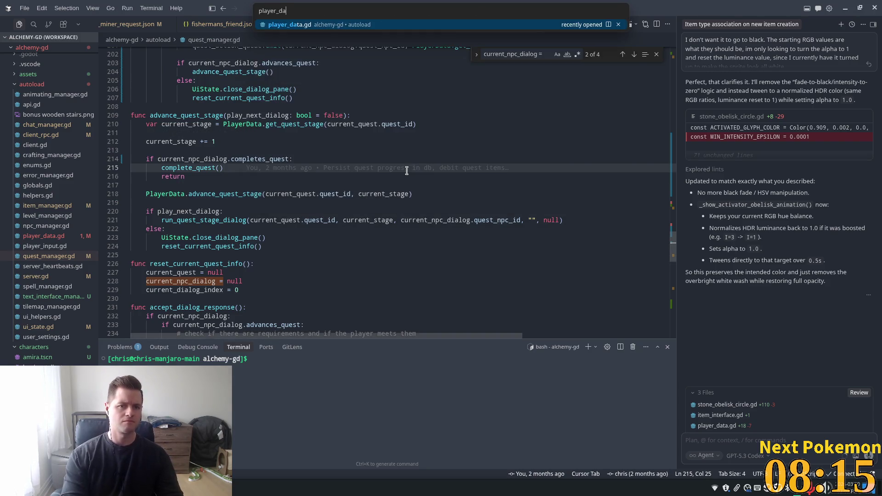
key(Return)
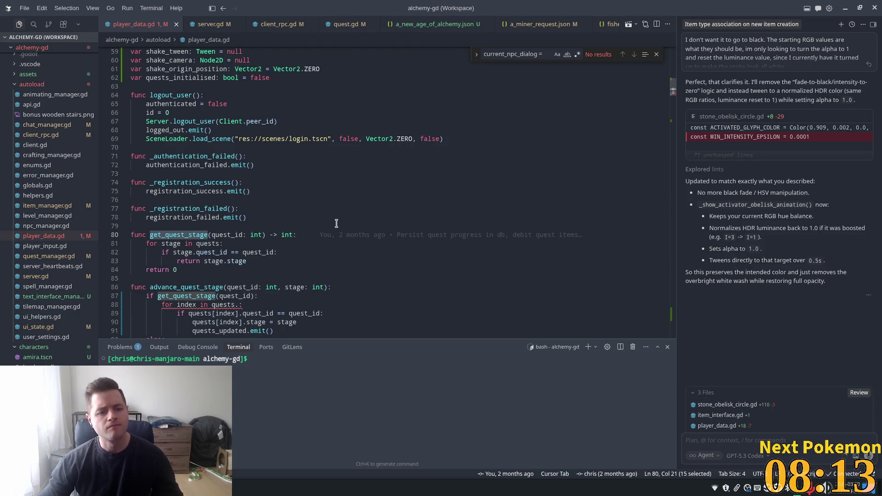
scroll(299, 248, down, 1)
scroll(229, 229, down, 5)
Step: Loop over quests.size() on line 88, add break after quests_updated.emit(), save, and relaunch with F5
click(234, 167)
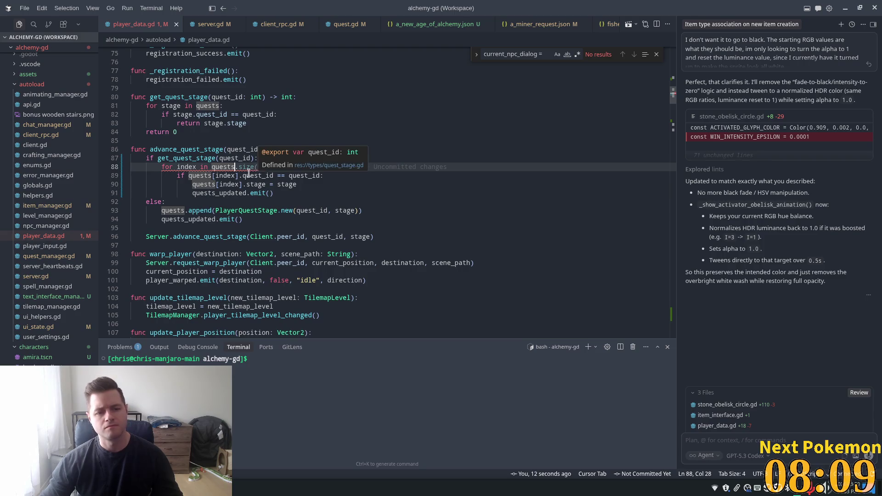
key(Tab)
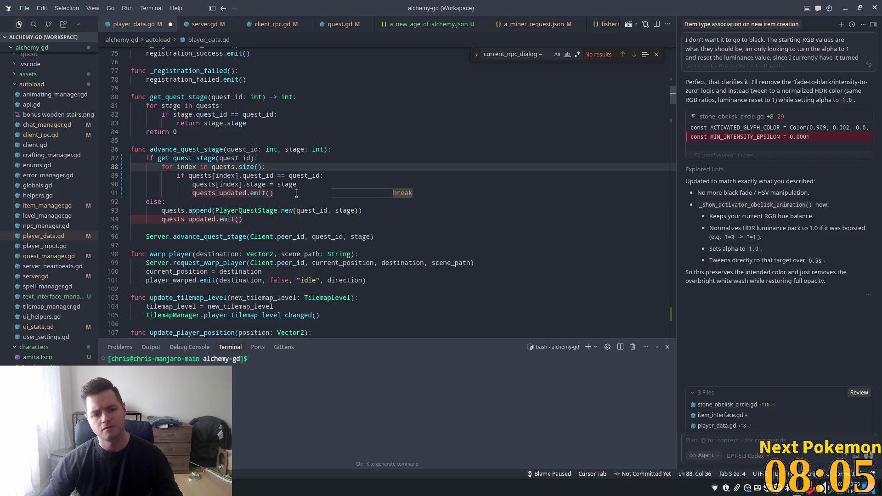
key(Tab)
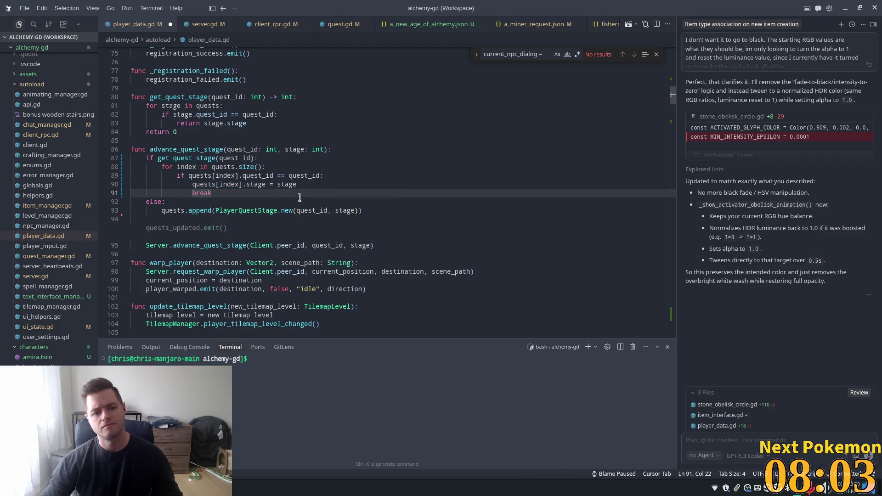
key(Tab)
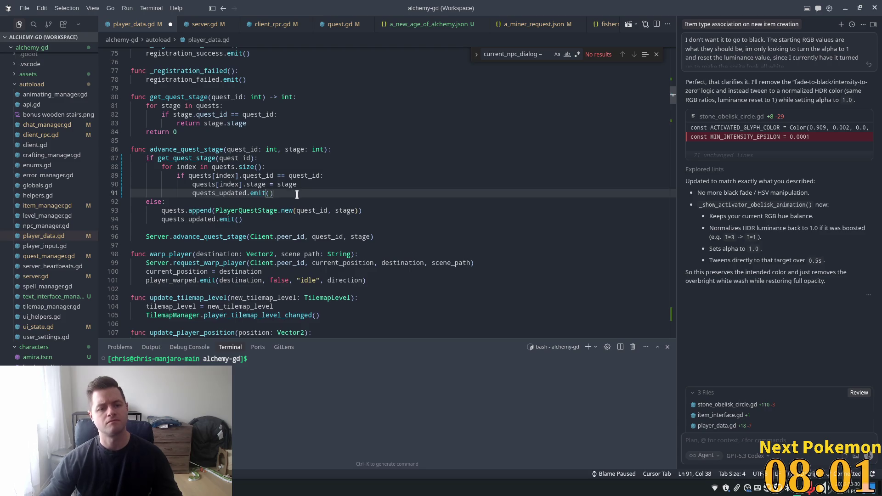
key(Return)
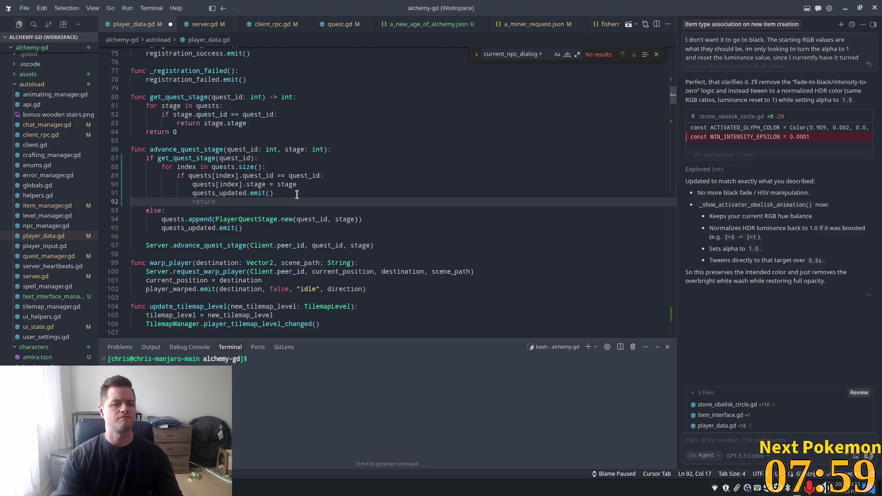
text(break)
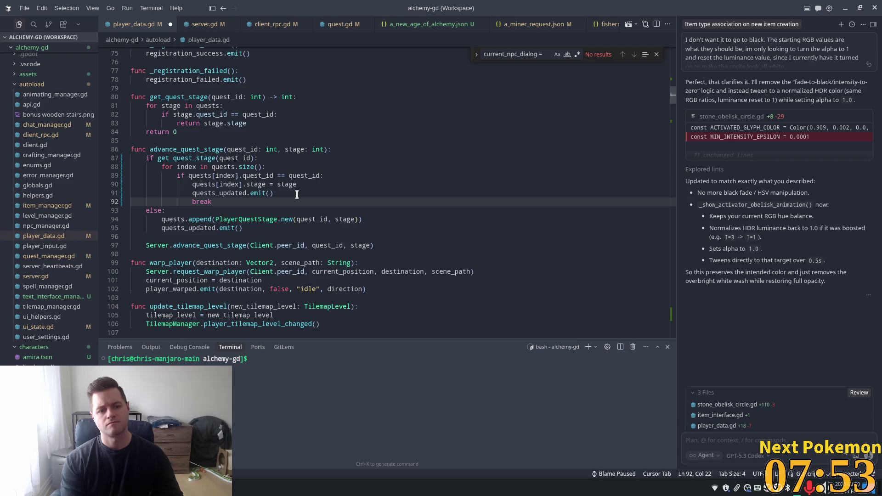
key(ctrl+s)
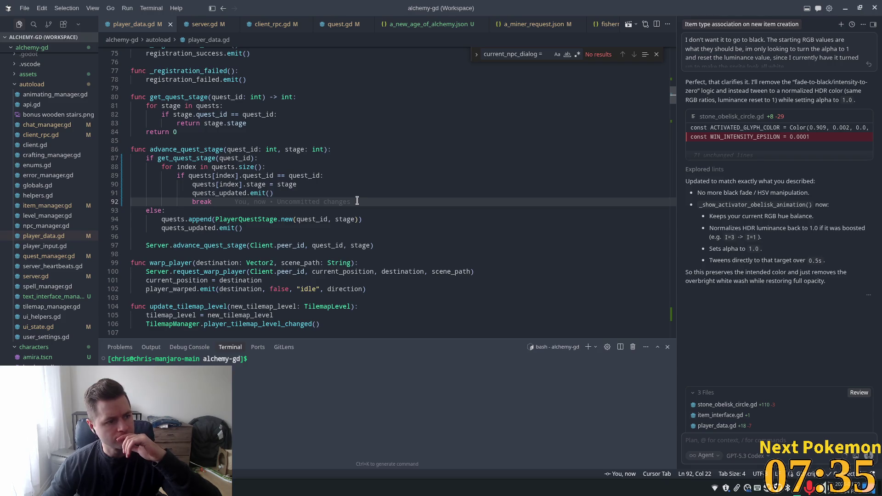
mouse_move(357, 201)
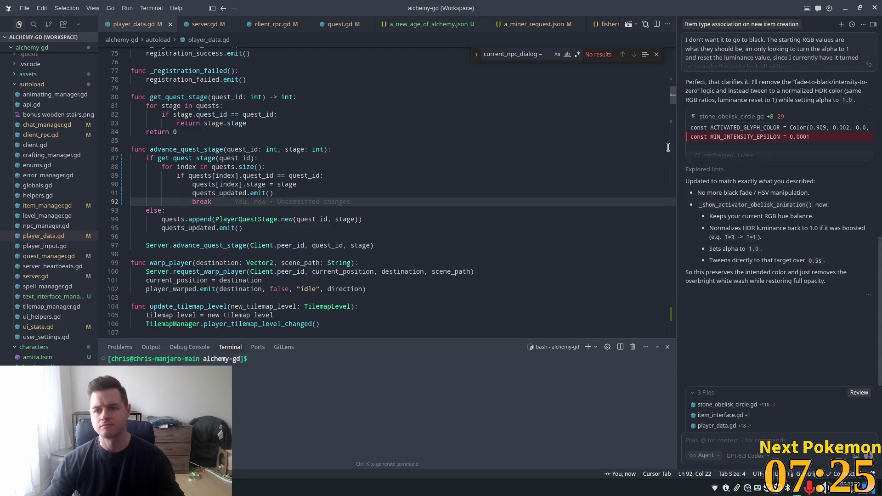
key(F5)
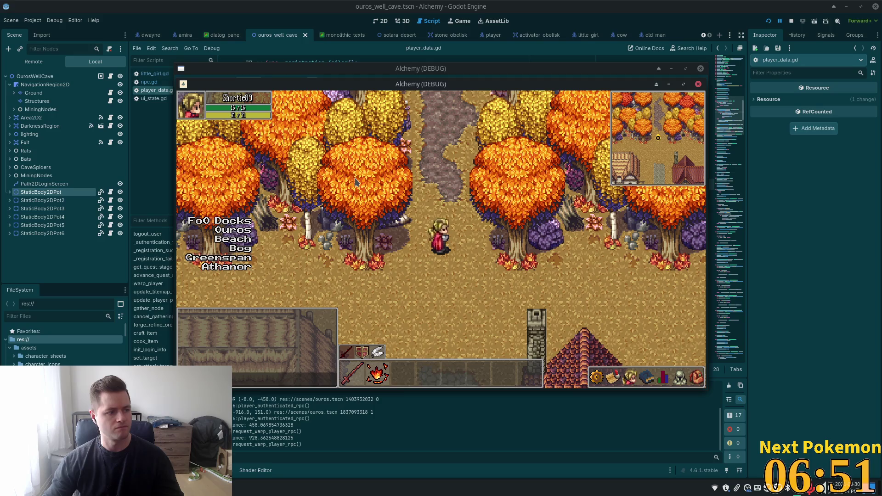
Step: Bring the other game window forward and tell the Master Alchemist you have no copper
mouse_move(390, 84)
mouse_down()
mouse_move(420, 159)
mouse_move(476, 149)
mouse_up()
click(379, 102)
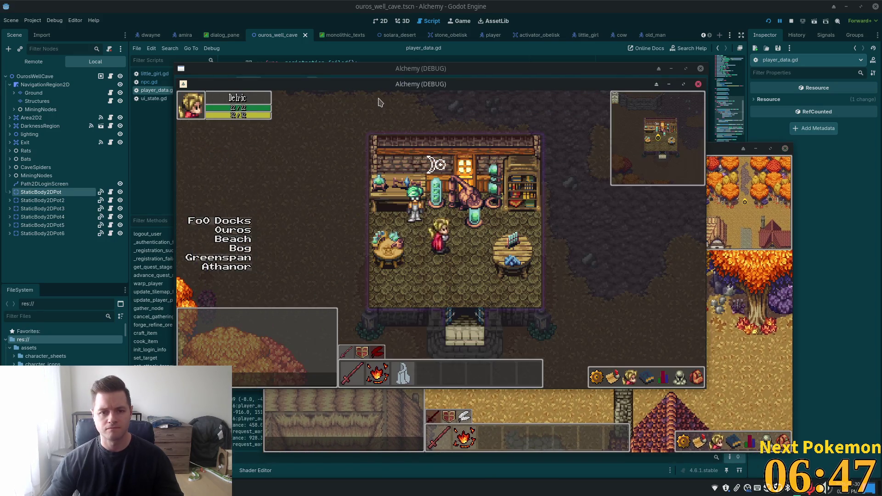
click(417, 180)
click(491, 284)
click(491, 284)
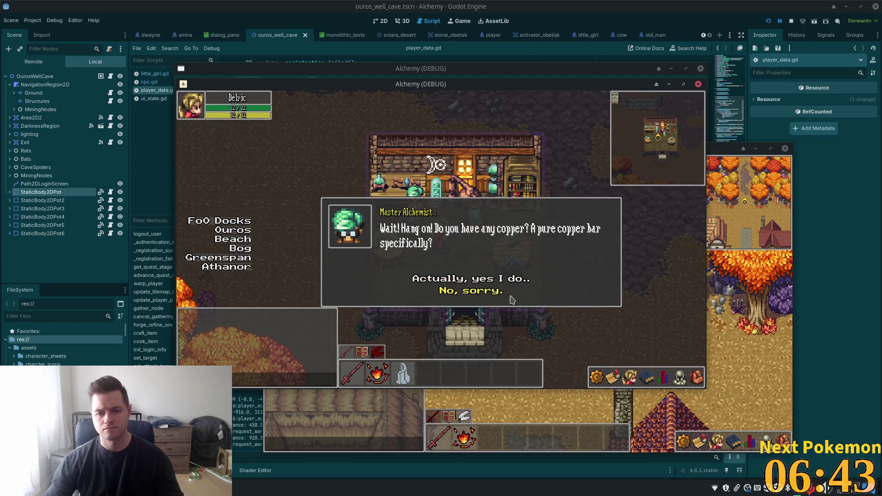
click(502, 292)
Step: Check the inventory and Refine Ore skill, try refining copper ore, then walk out north
click(699, 381)
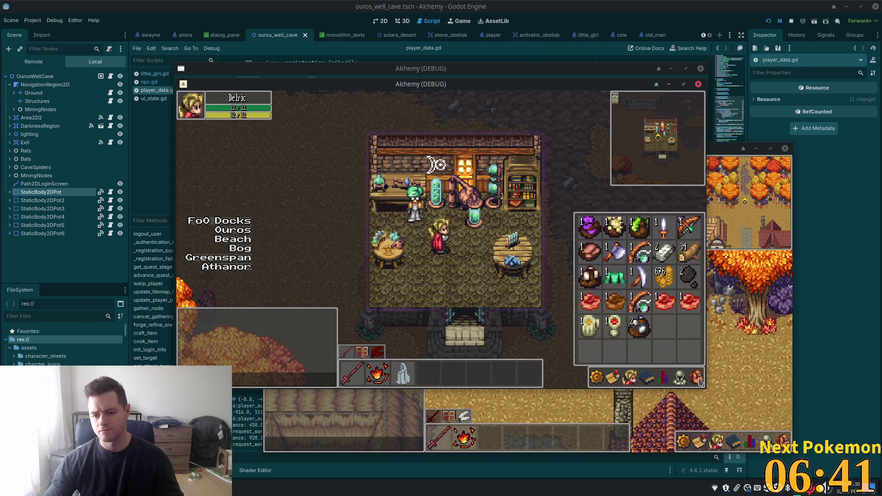
click(629, 378)
click(646, 378)
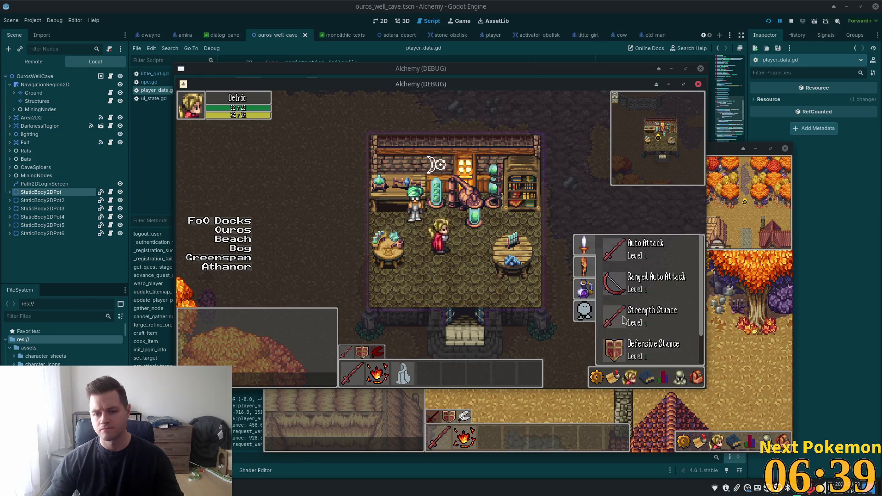
click(587, 295)
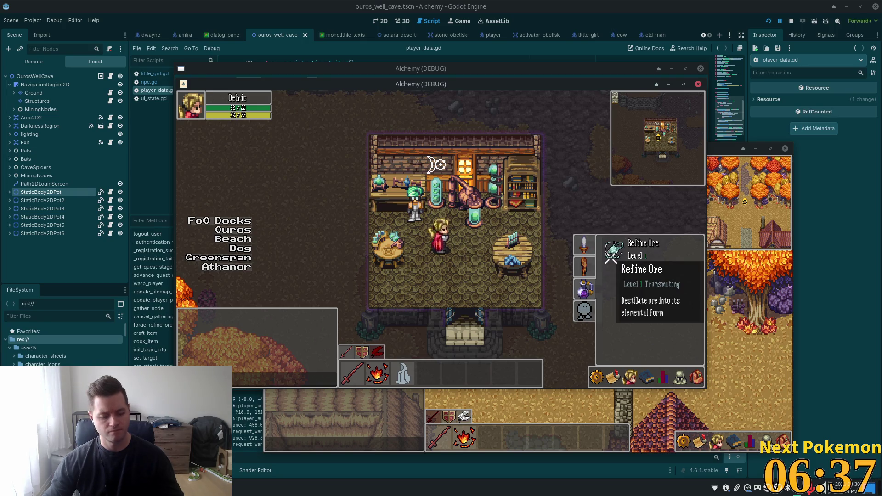
click(611, 264)
click(568, 272)
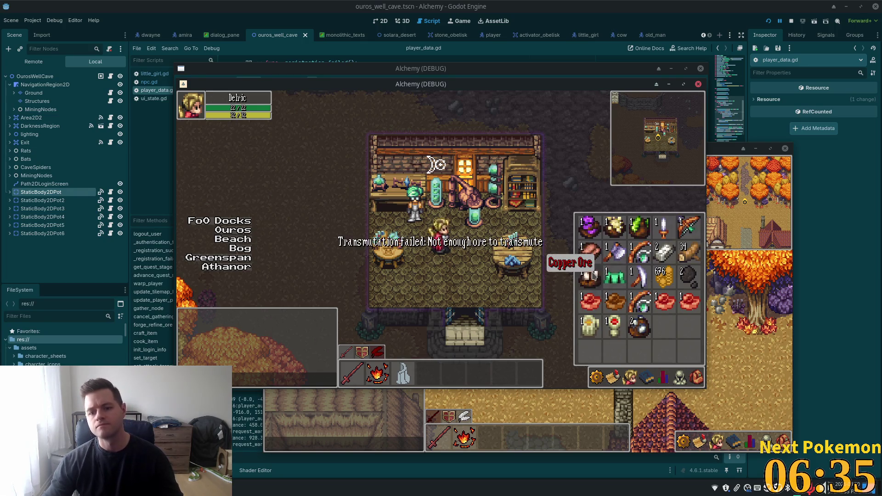
click(647, 378)
click(697, 378)
click(629, 377)
click(647, 378)
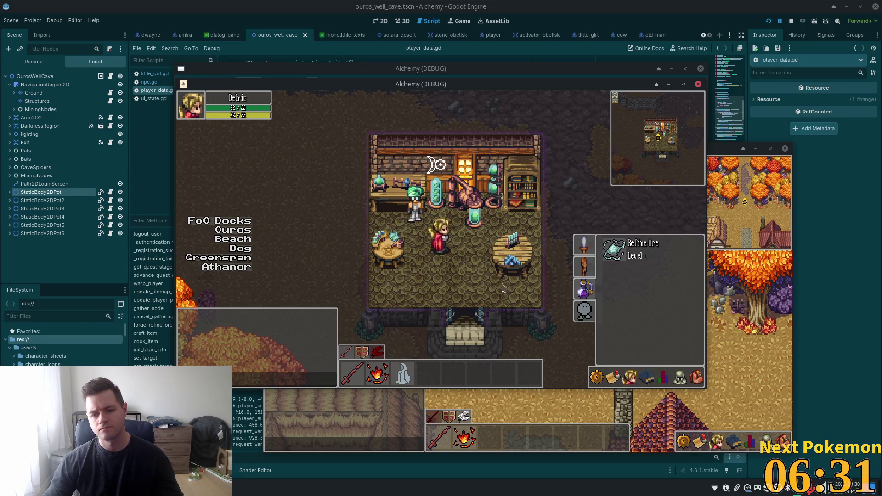
click(504, 289)
key(Up)
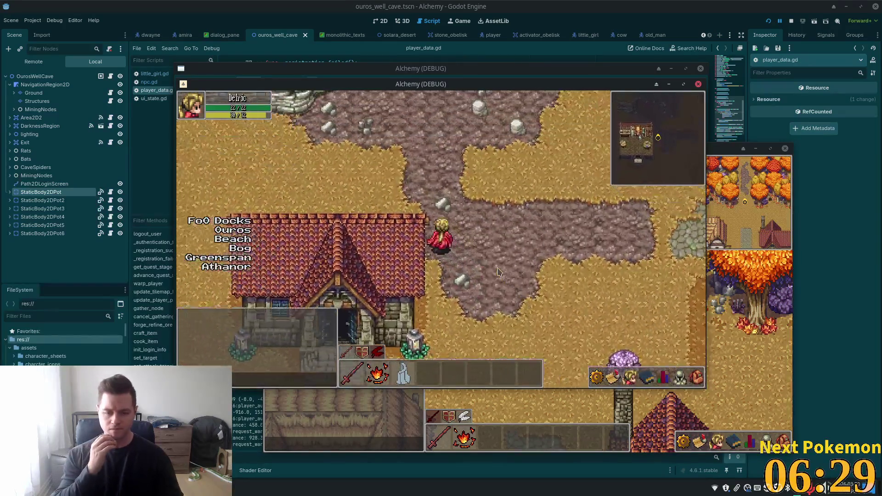
Step: Check the gear and inventory, then mine the pink Copper Deposit for copper ore
click(384, 175)
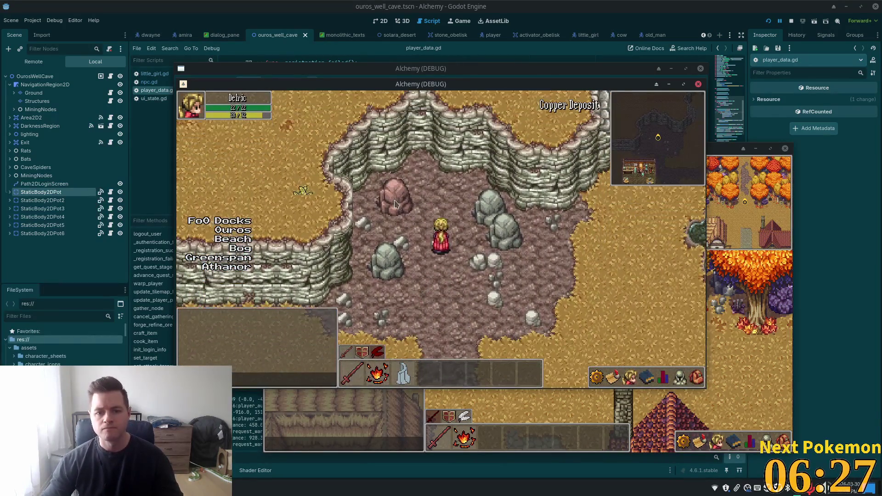
click(695, 384)
click(696, 378)
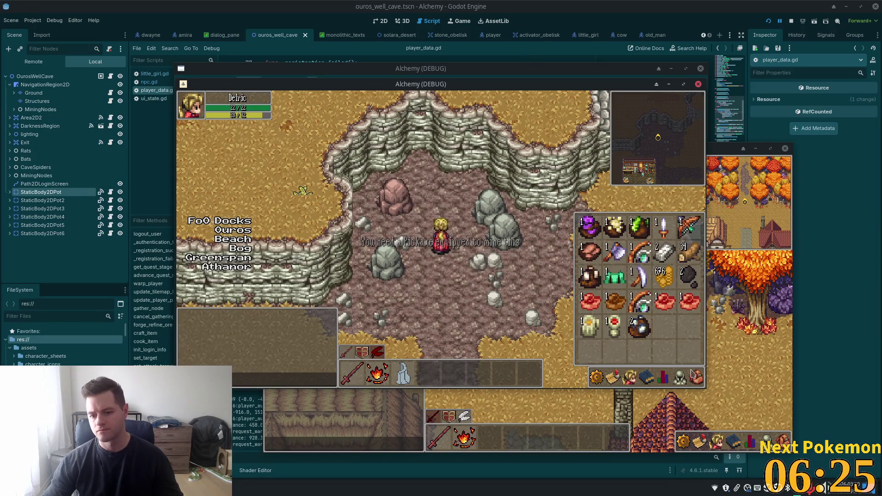
click(431, 246)
click(419, 230)
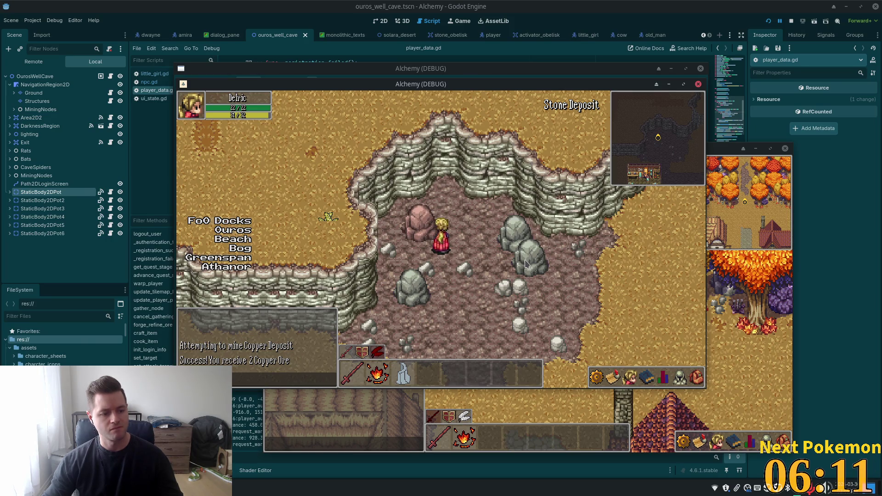
Step: Confirm the 2 Copper Ore and walk south back into the alchemist's red-roofed house
key(Down)
click(697, 377)
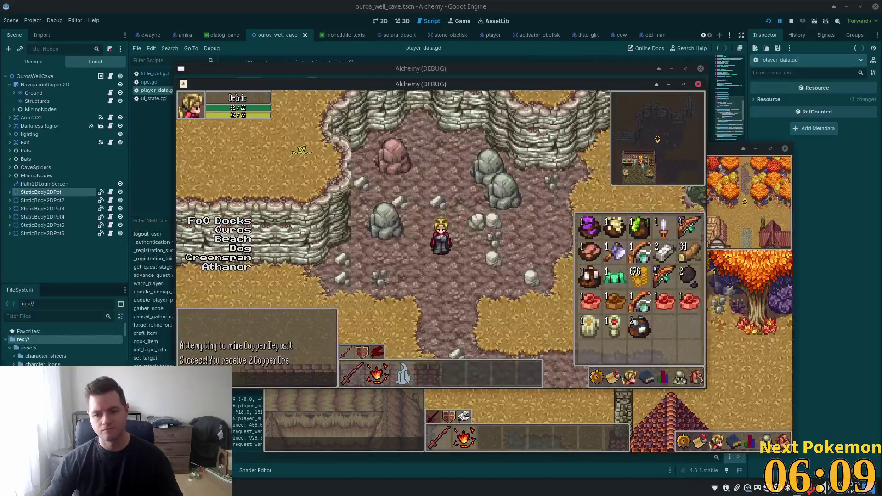
key(Down)
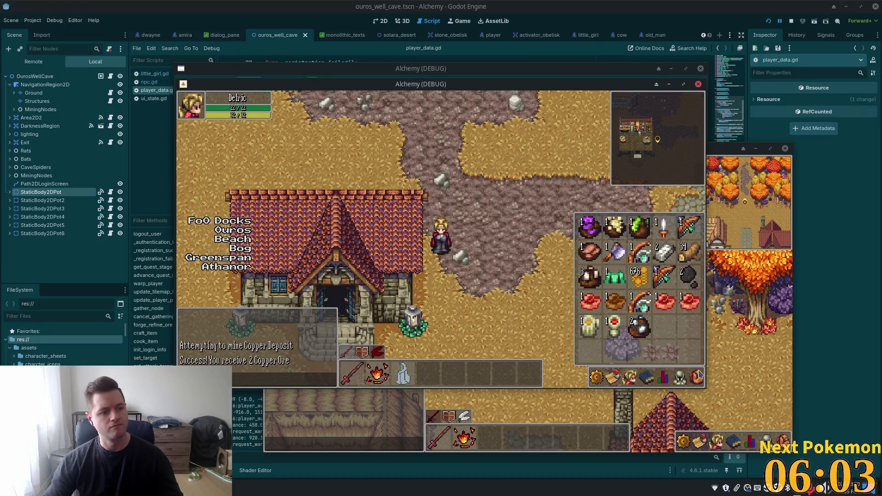
click(697, 376)
key(Down)
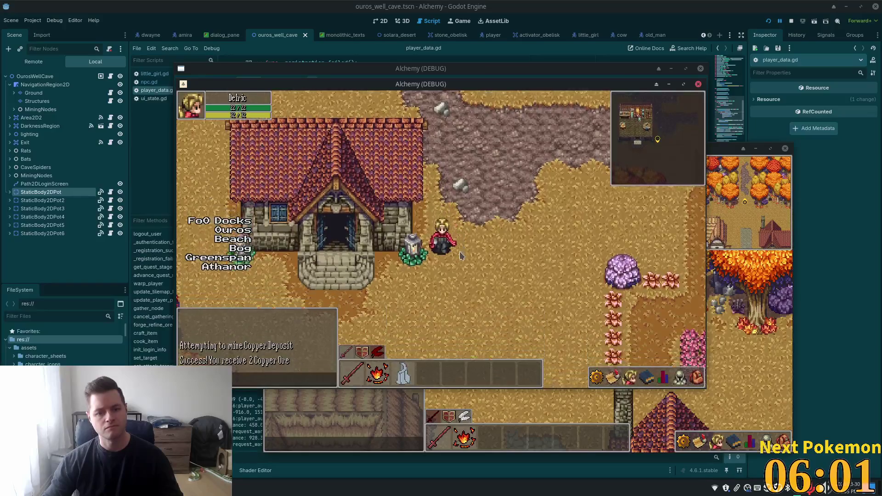
key(Left)
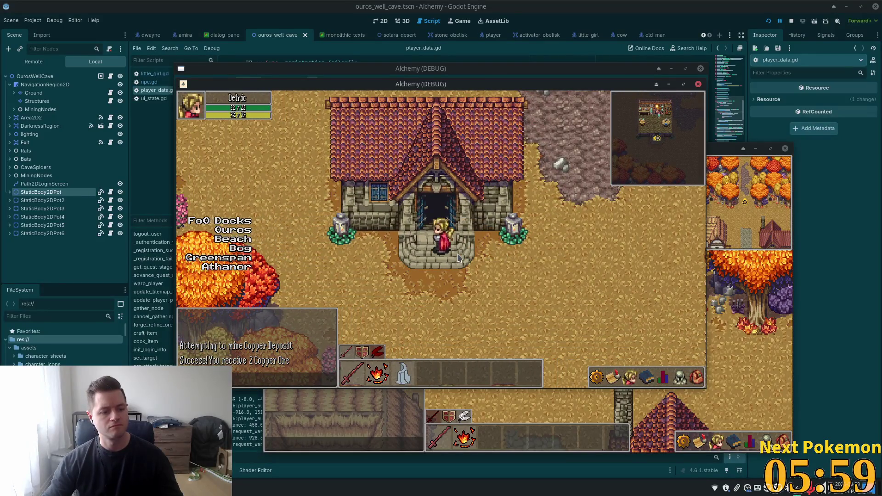
key(Up)
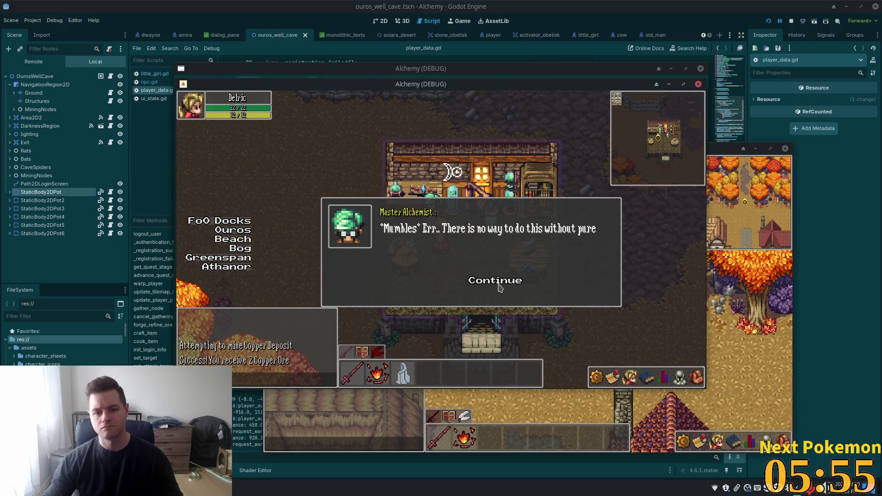
Step: Tell the Master Alchemist you have copper and dismiss his rejection of the raw ore
click(495, 282)
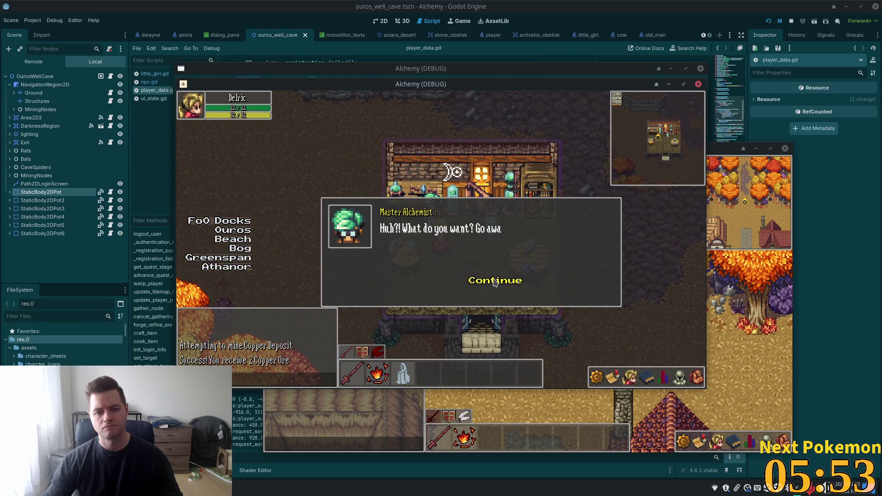
click(494, 281)
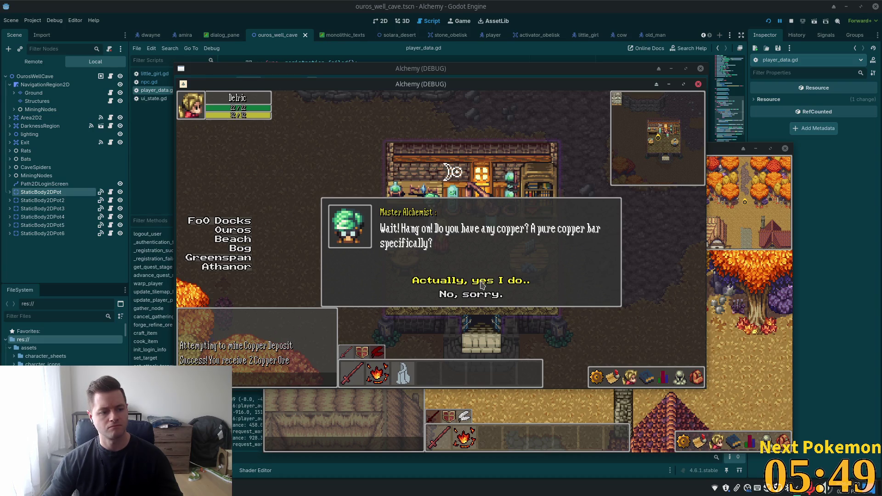
click(480, 284)
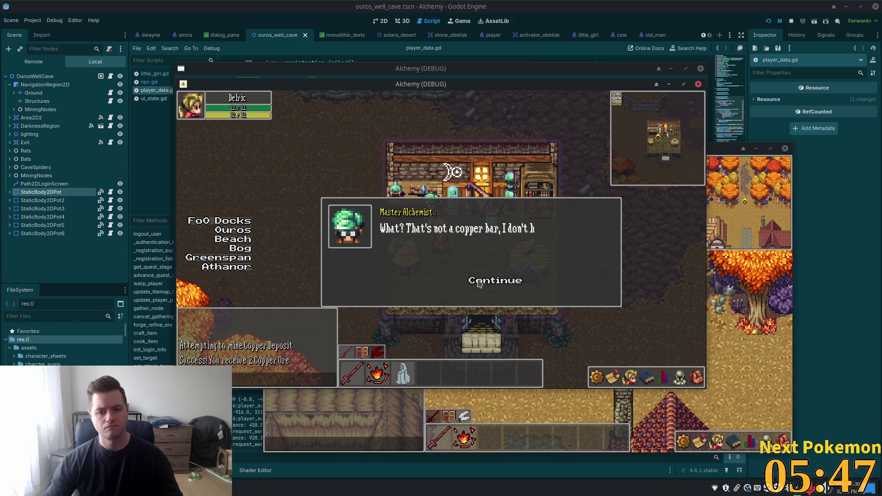
click(501, 283)
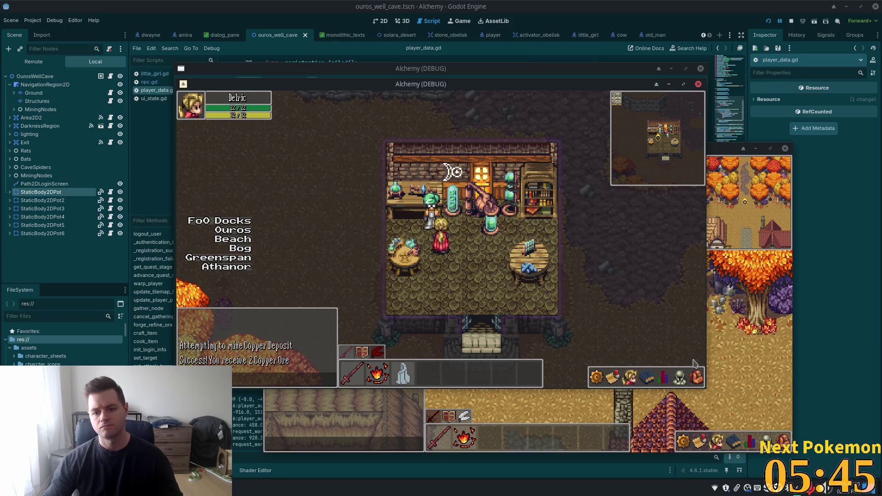
Step: Transmute the copper ore into a copper bar from the inventory
click(696, 377)
click(646, 377)
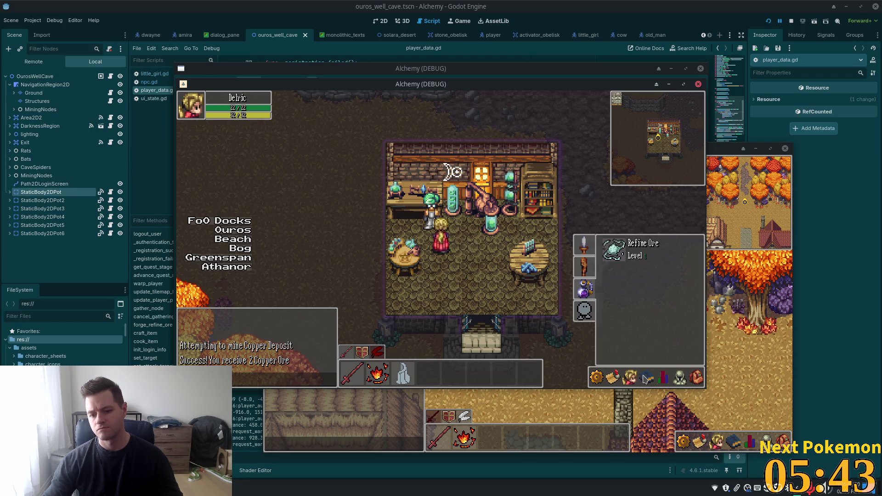
key(i)
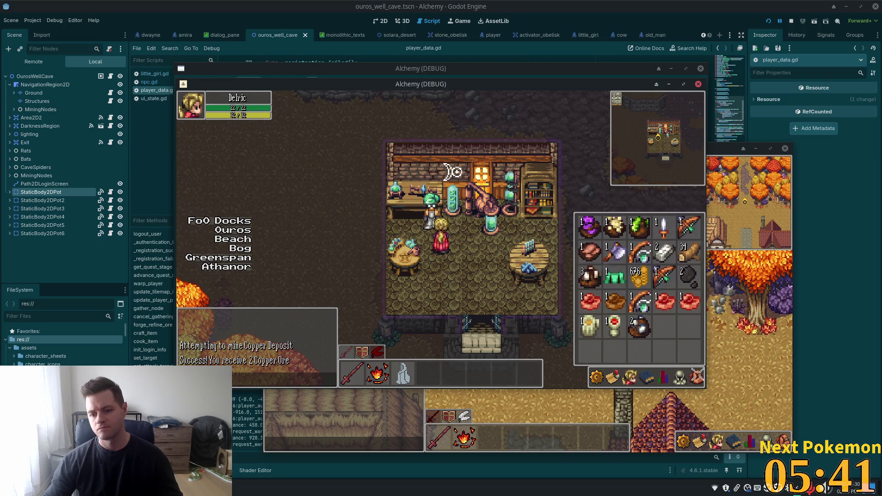
click(602, 278)
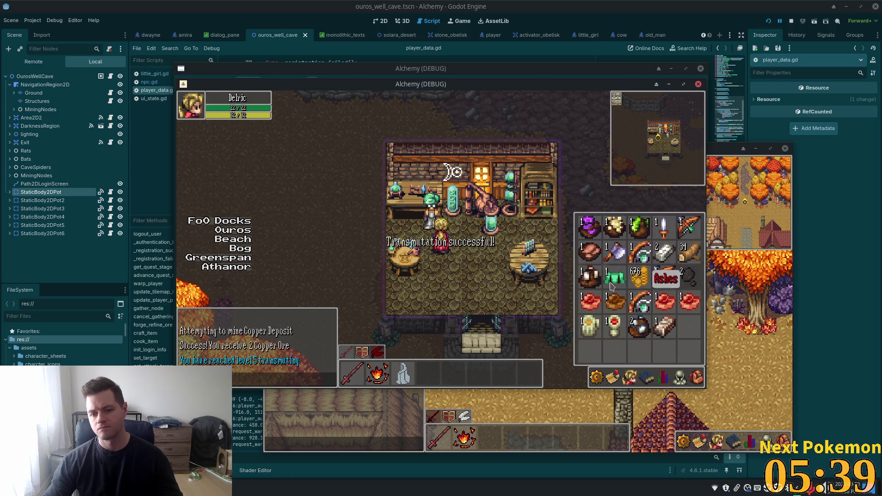
key(i)
Step: Answer 'Actually, yes I do..' and hand the Master Alchemist the copper bar
click(433, 224)
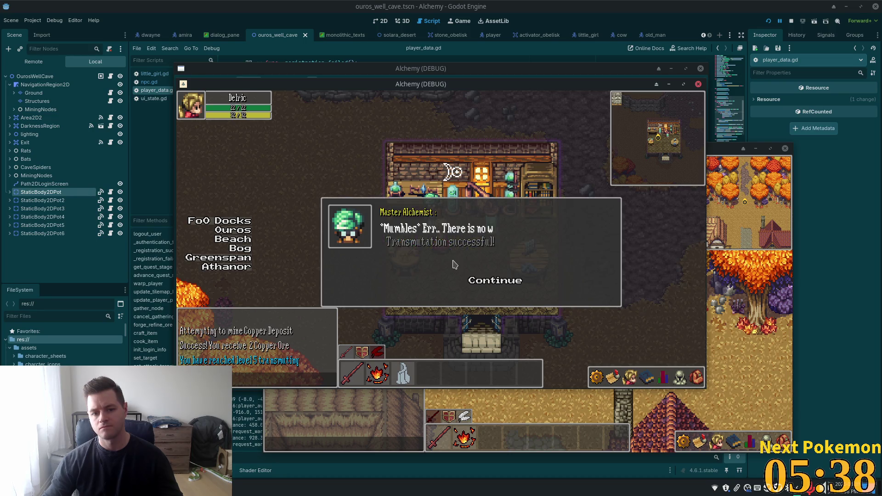
click(501, 285)
click(501, 284)
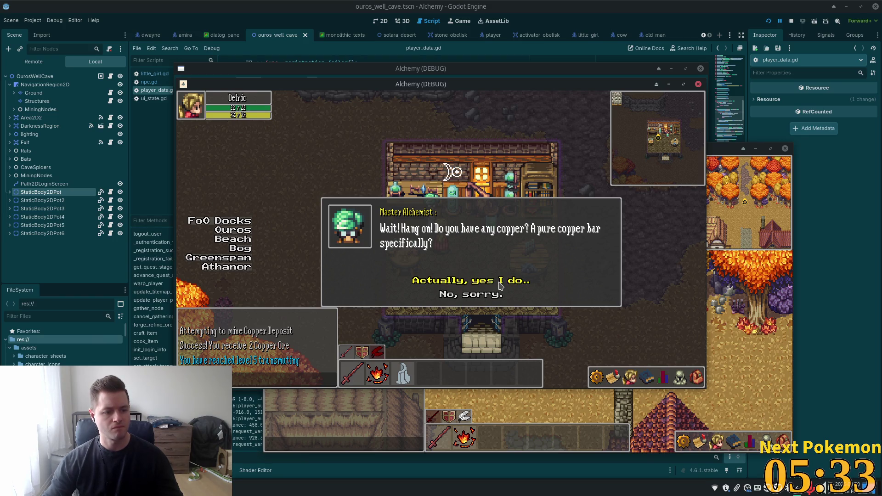
click(498, 284)
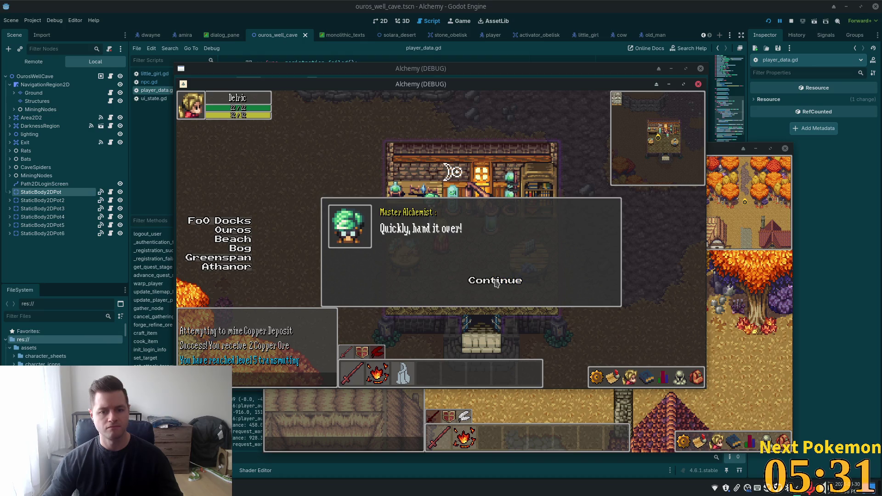
click(497, 284)
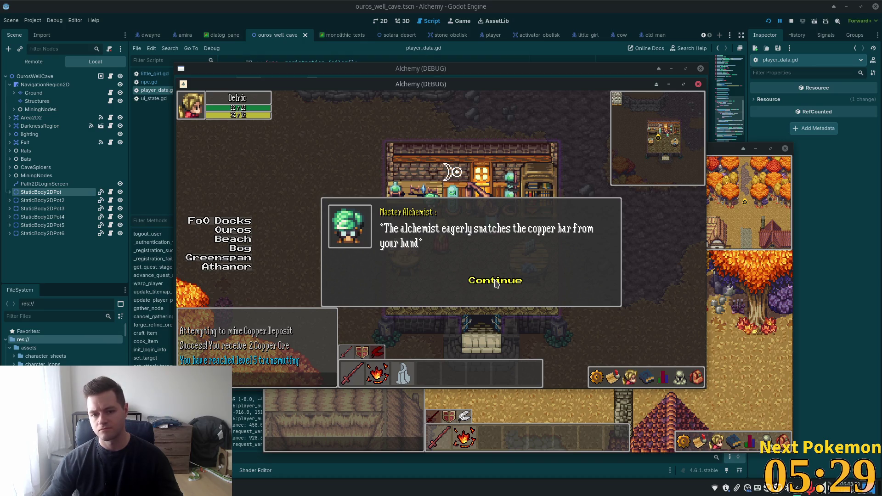
click(496, 284)
click(496, 284)
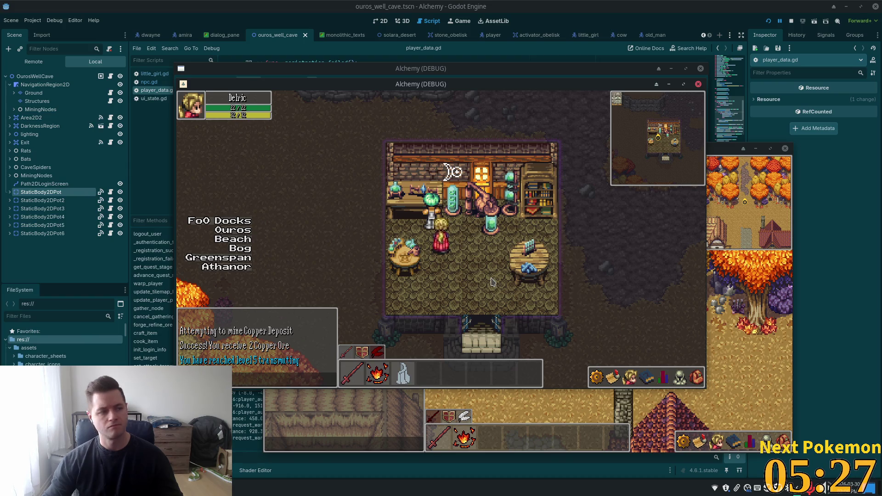
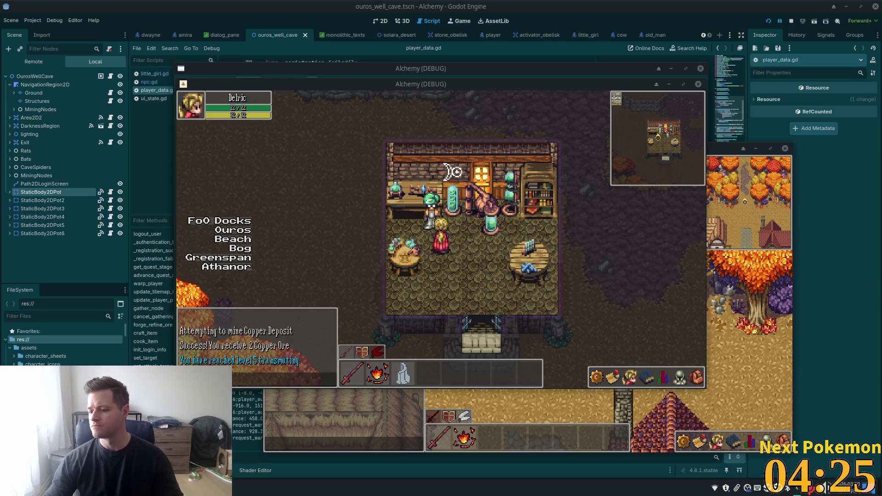
Step: Walk toward the shop door, then open and close the character's inventory
click(567, 227)
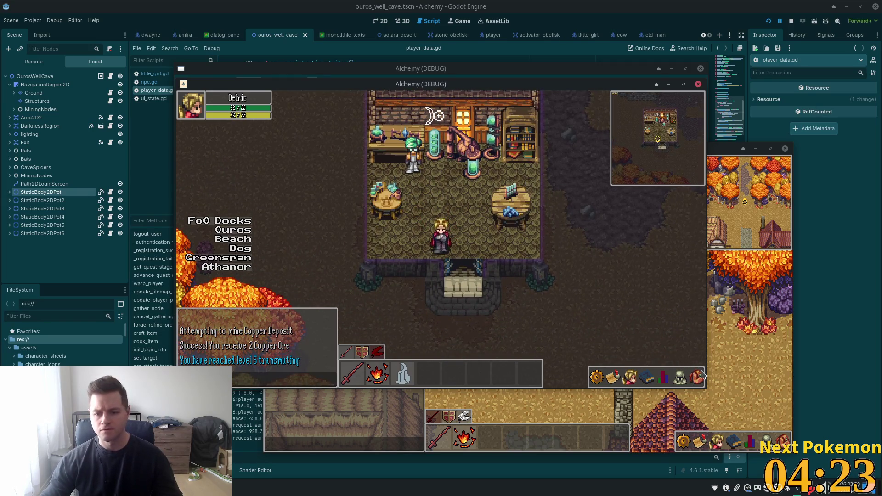
click(699, 376)
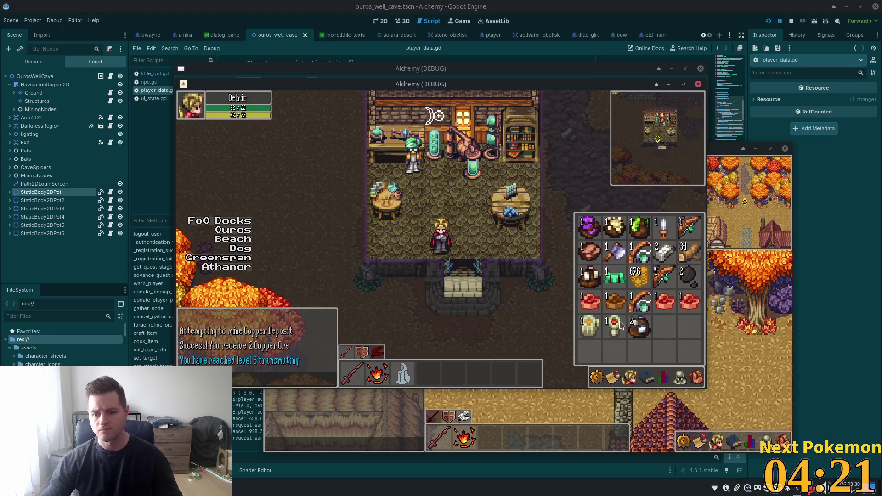
key(i)
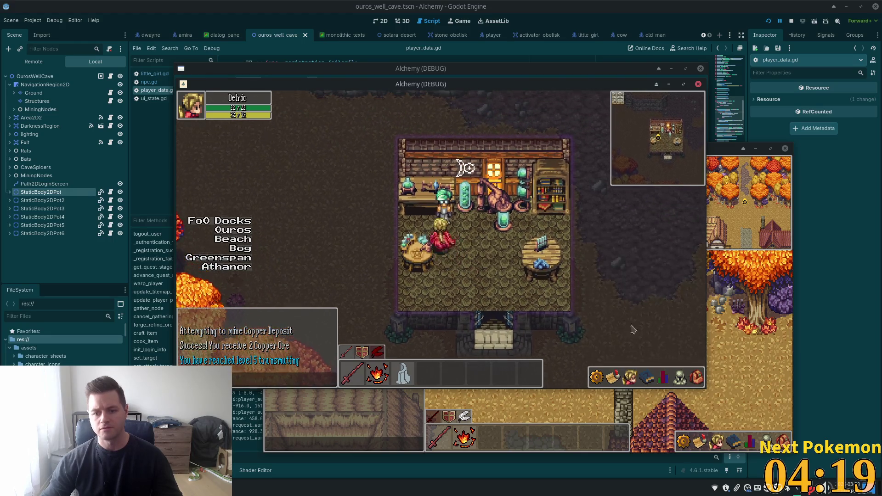
Step: Talk to the Master Alchemist, pick the first reply, and advance through every line to the shop exit
click(447, 222)
click(497, 259)
click(505, 281)
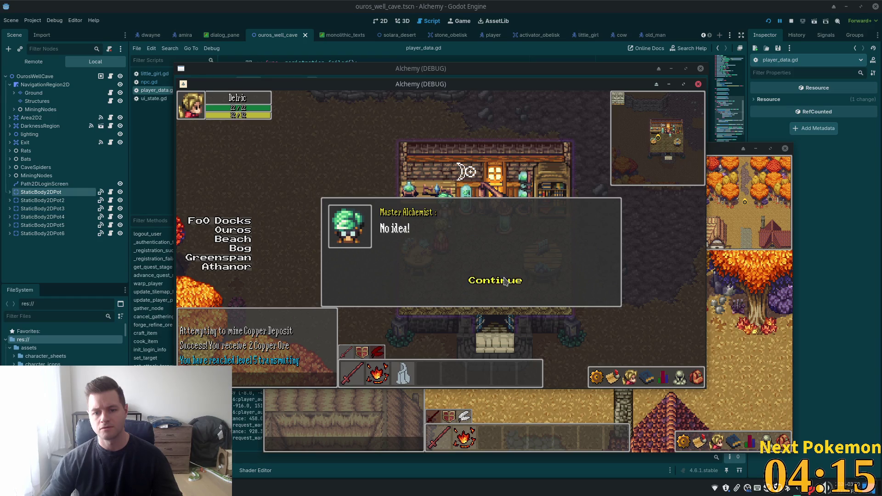
click(506, 283)
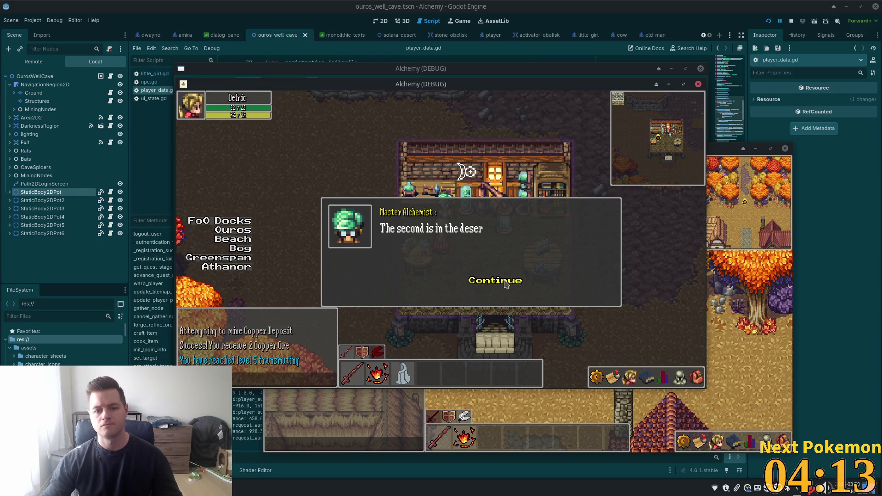
click(505, 284)
click(505, 284)
click(505, 283)
click(506, 284)
click(505, 283)
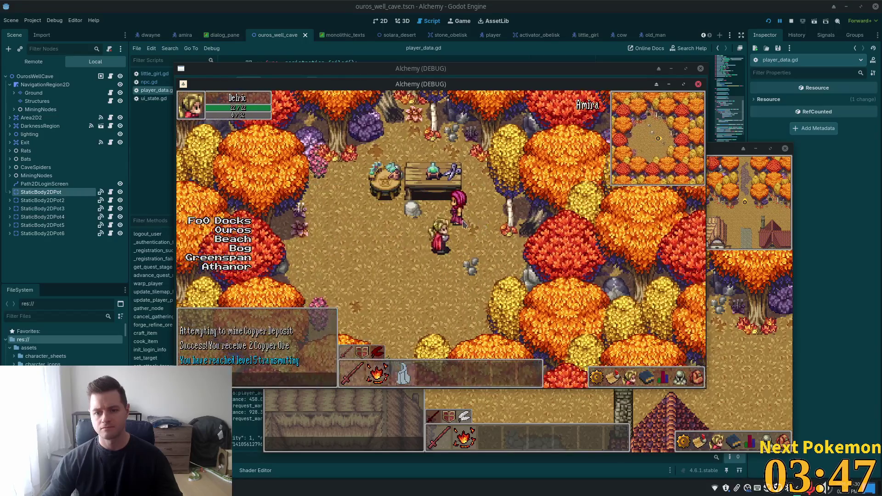
Step: Talk to Amira in Etheros Forest, close her dialogue, and walk on to Ouros
click(465, 226)
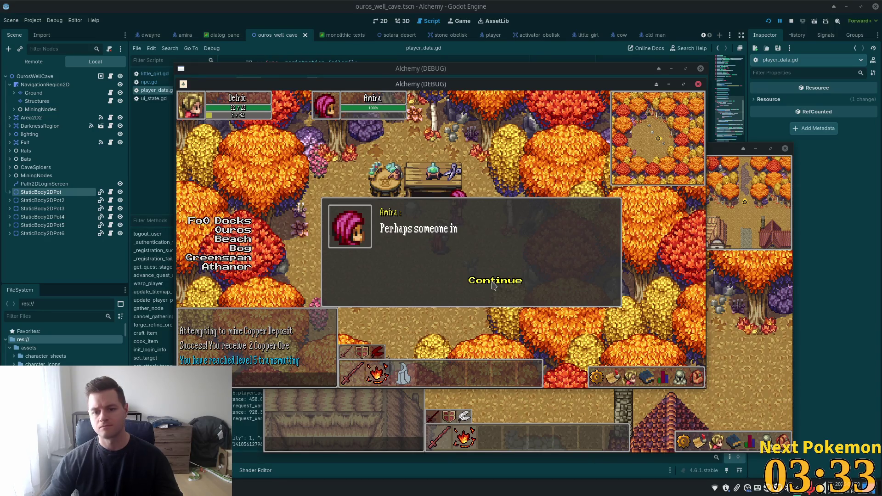
click(493, 281)
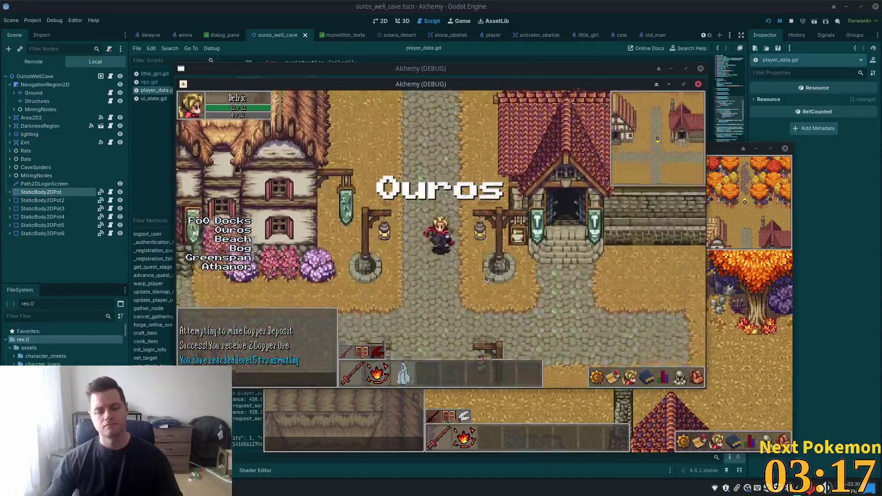
Step: Toggle the inventory and search the cave's clay pots twice, finding nothing
key(i)
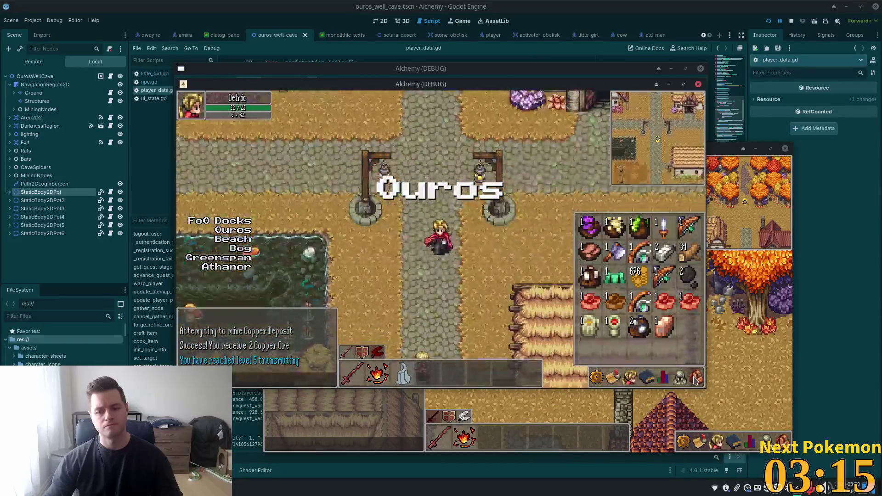
key(i)
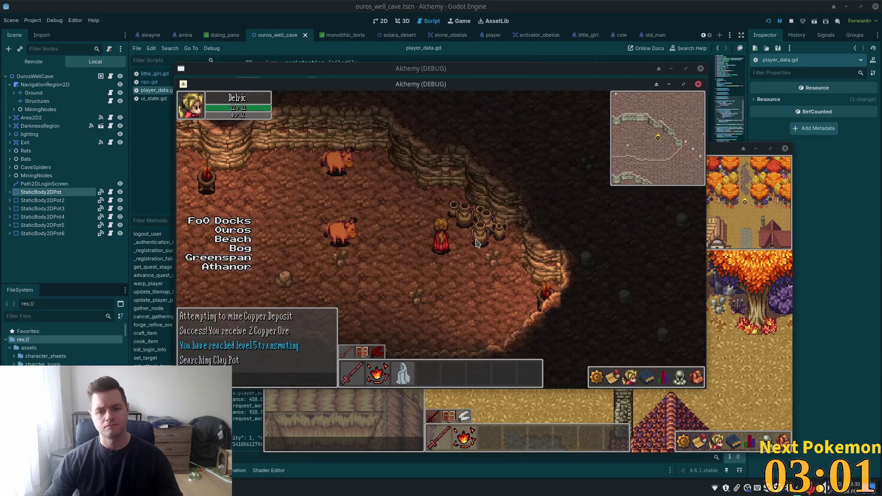
click(475, 249)
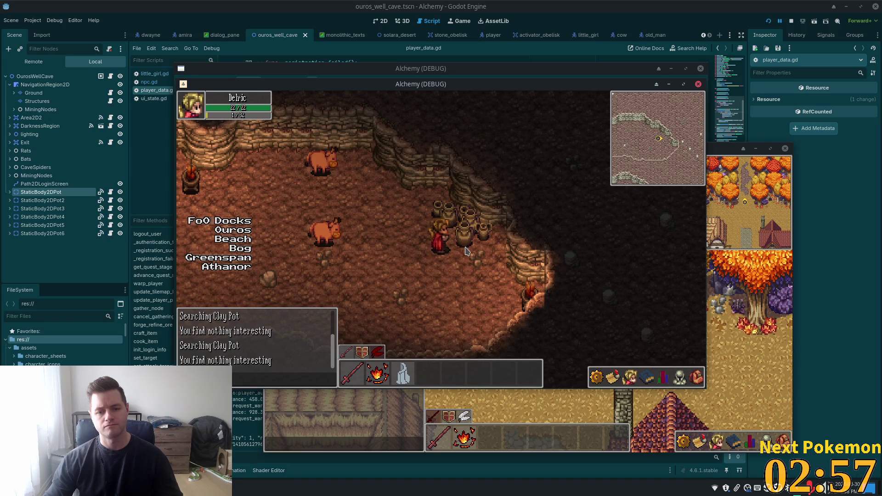
click(696, 379)
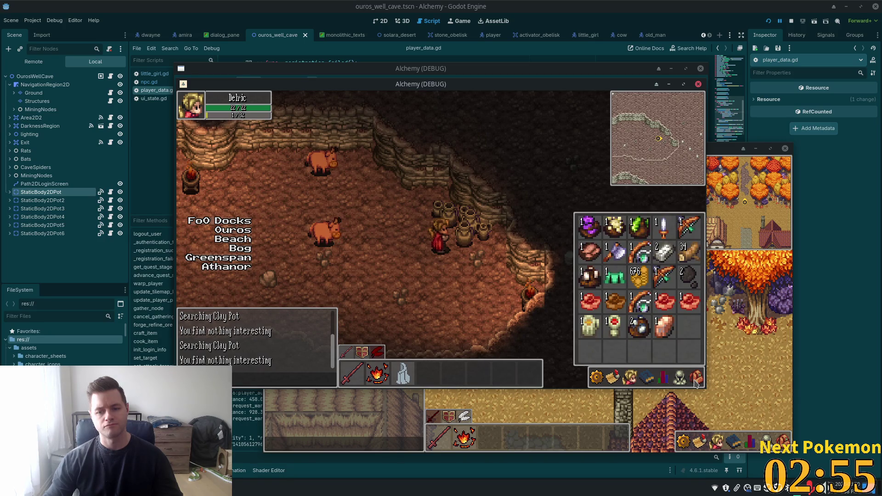
click(695, 380)
click(464, 247)
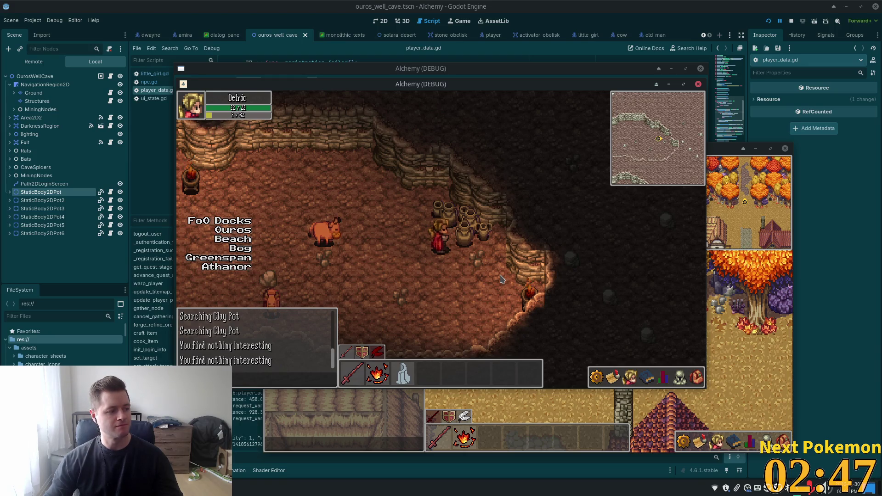
Step: Check the inventory and equipment panels, then walk left out of the cave back to Ouros
click(701, 380)
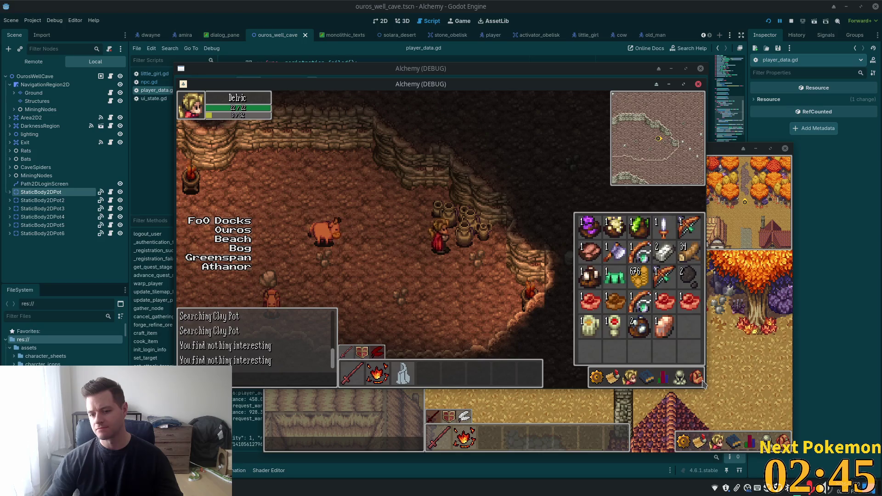
click(701, 382)
click(702, 381)
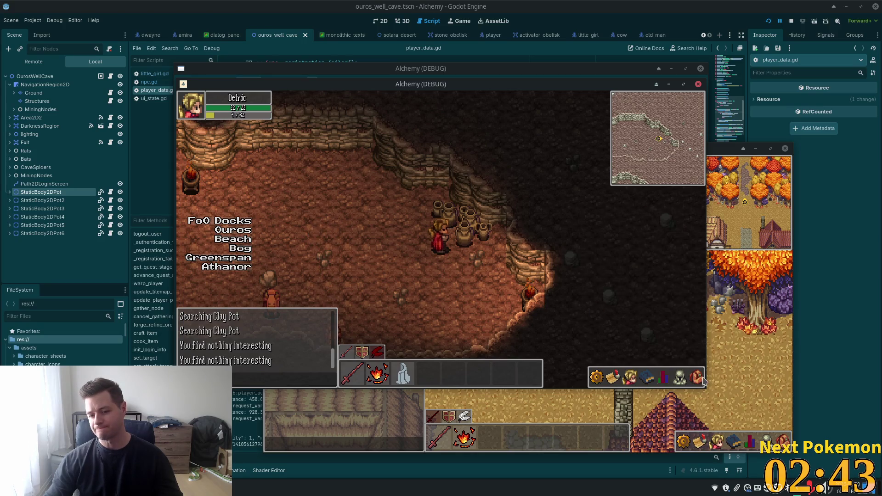
click(697, 381)
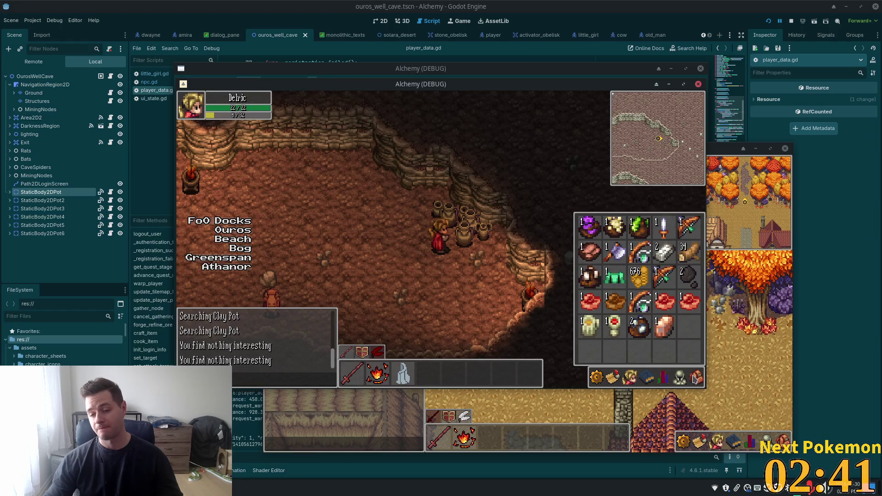
click(689, 377)
click(234, 232)
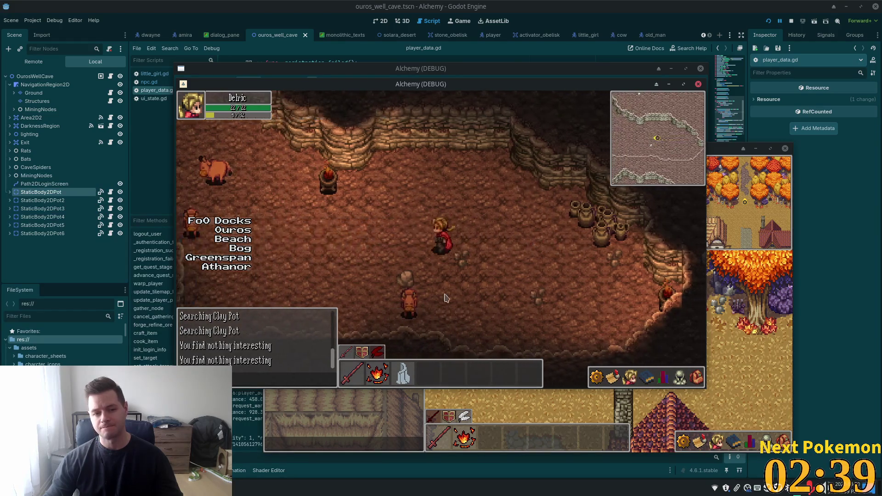
click(234, 232)
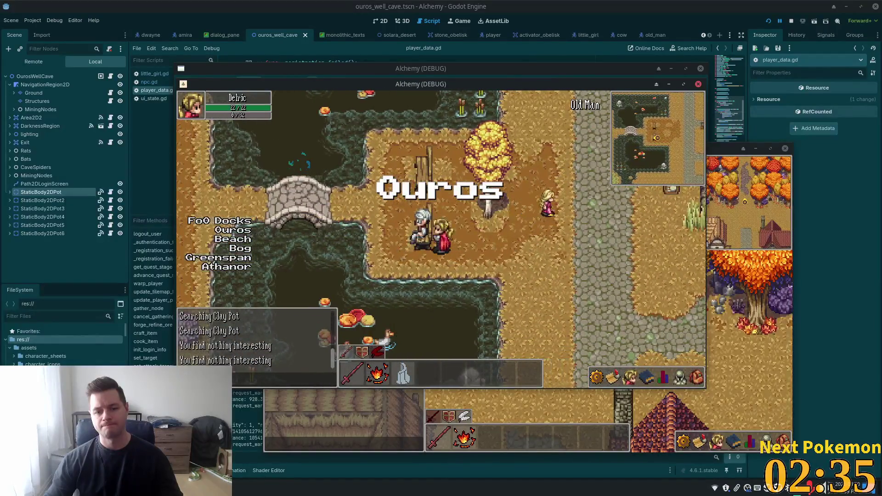
Step: Walk to the Old Man, then log out of the game via Esc and log back in
click(419, 236)
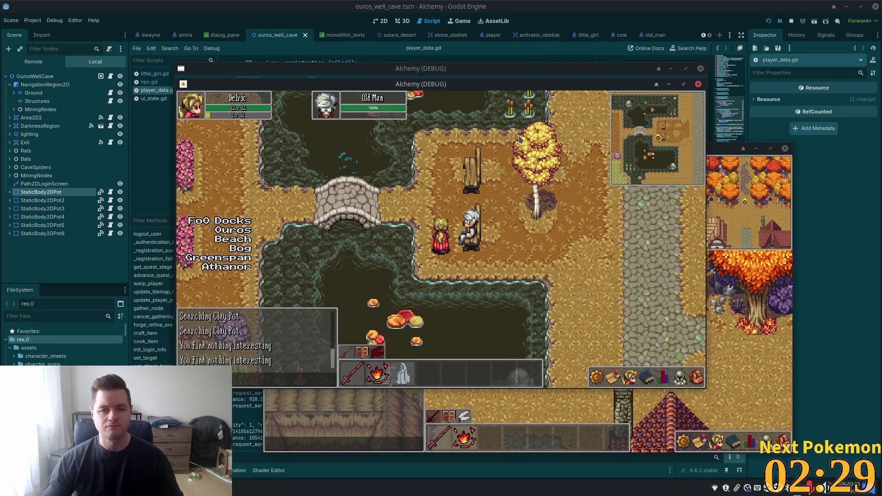
key(Escape)
key(Escape)
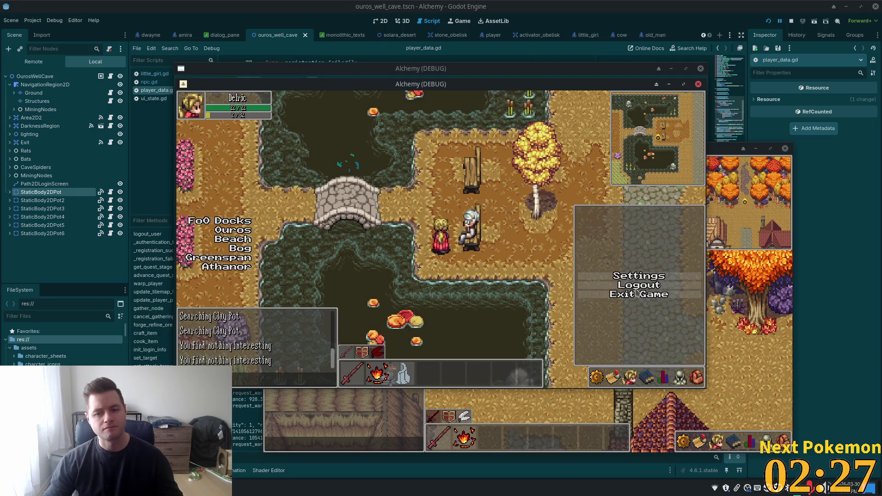
click(629, 285)
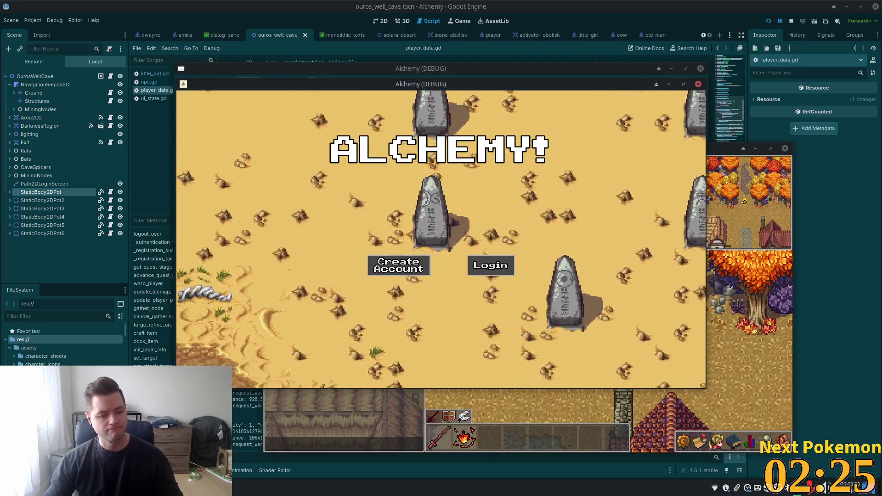
click(491, 265)
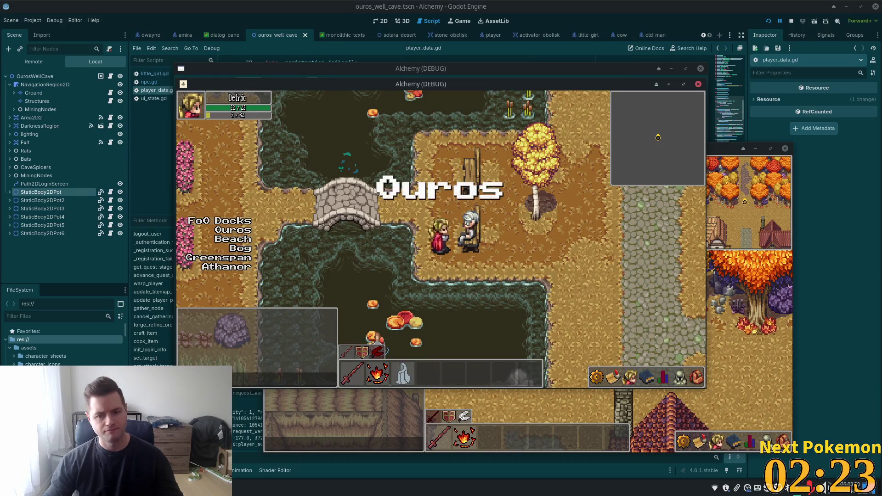
Step: Refresh phpMyAdmin's player_quests results to confirm quest 3 is now at stage 9
key(alt+Tab)
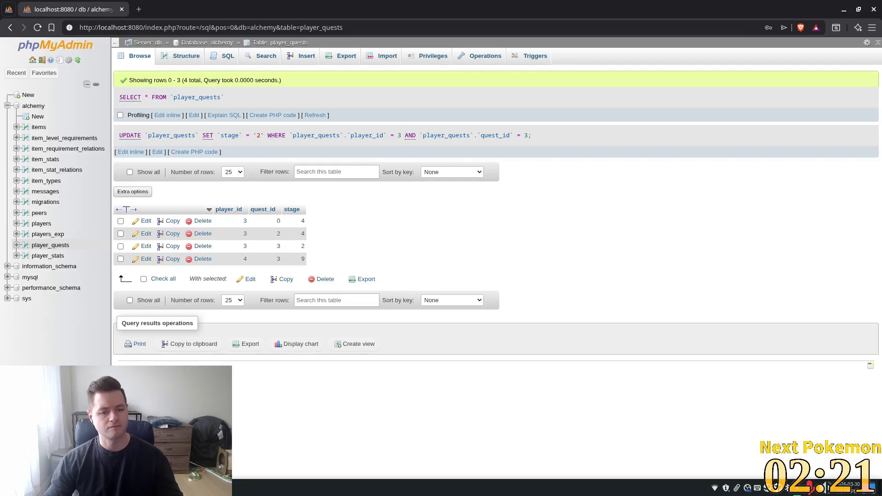
click(315, 116)
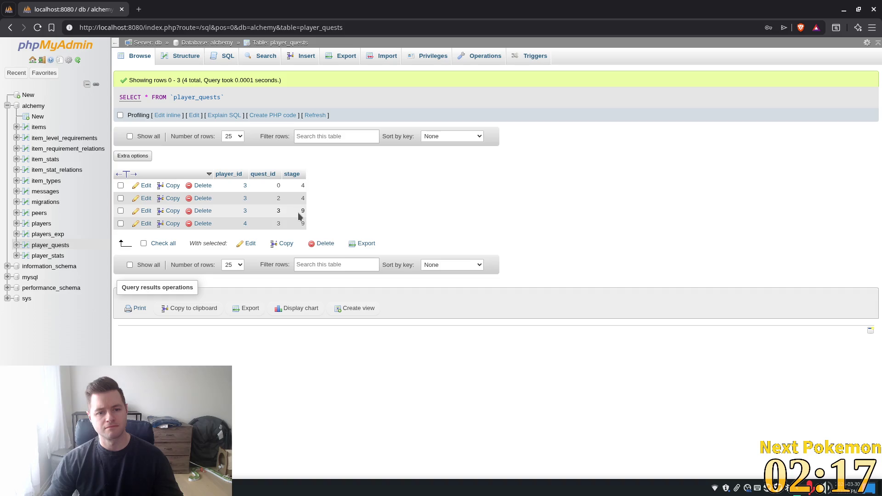
key(alt+Tab)
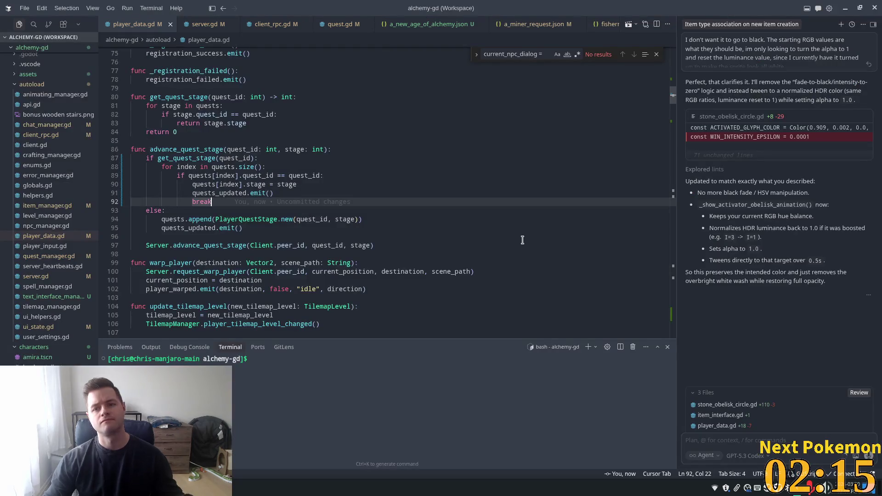
Step: Confirm the old_man scene's Quest node has Npc Quest ID 7, then open a_new_age_of_alchemy.json in Cursor
key(alt+Tab)
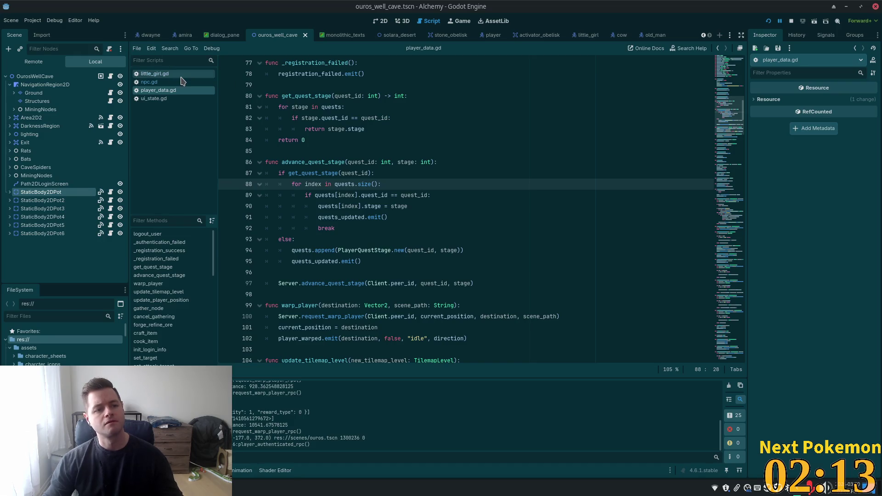
click(645, 34)
click(41, 101)
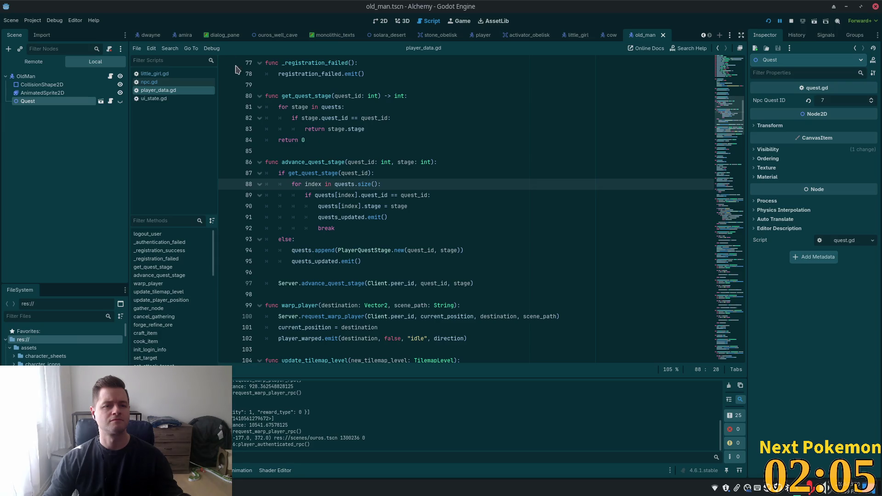
key(alt+Tab)
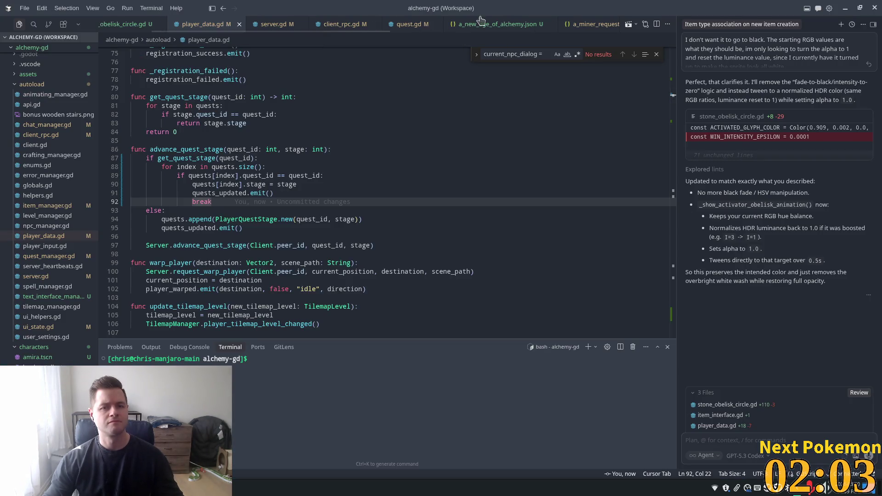
click(480, 20)
Step: Select the quest_npc_id value on line 219, then scroll up to the file's first stages
double_click(281, 194)
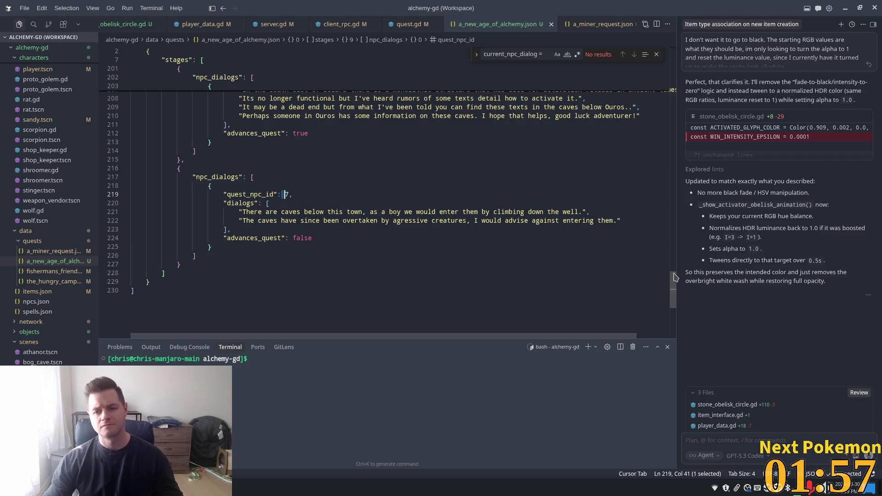
scroll(674, 276, up, 4)
mouse_move(672, 275)
mouse_down()
mouse_move(613, 241)
mouse_move(618, 138)
mouse_up()
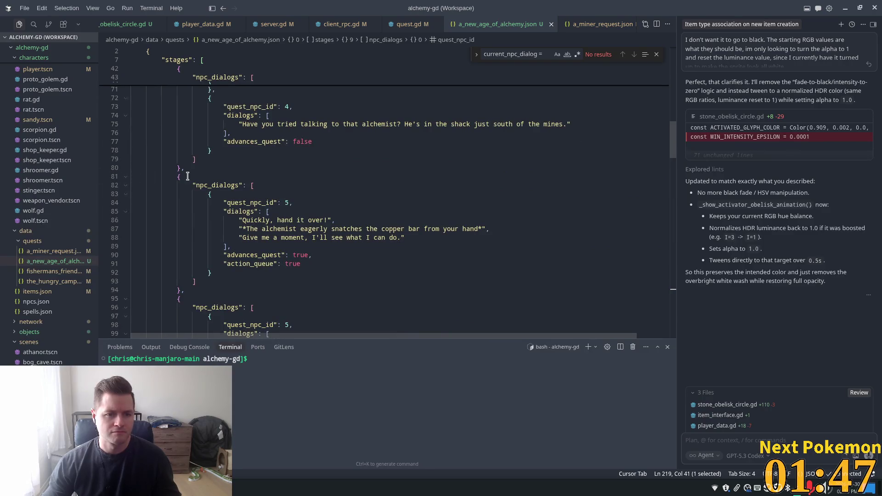
scroll(188, 176, up, 13)
scroll(176, 178, up, 10)
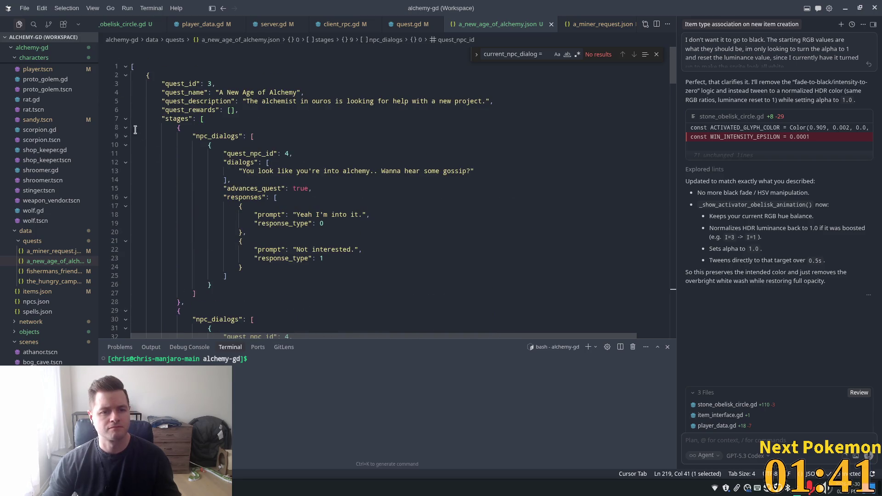
Step: Collapse the first three stage blocks and the stage block at line 81
click(125, 128)
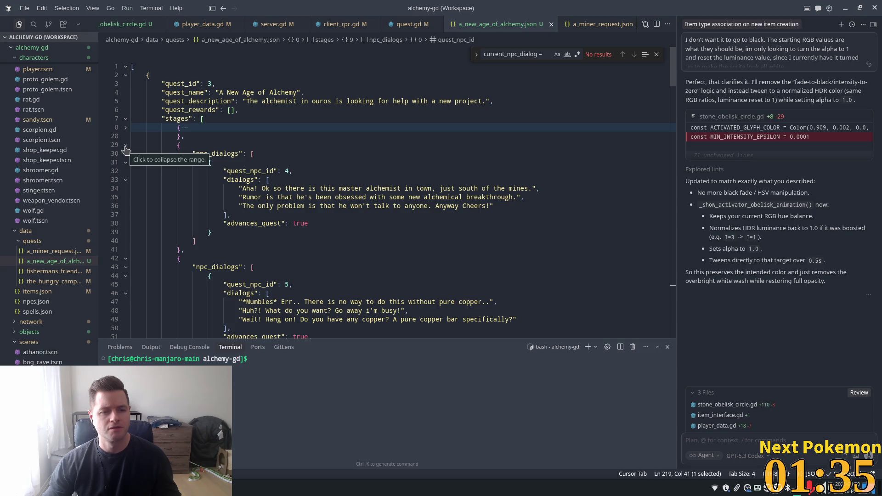
click(125, 147)
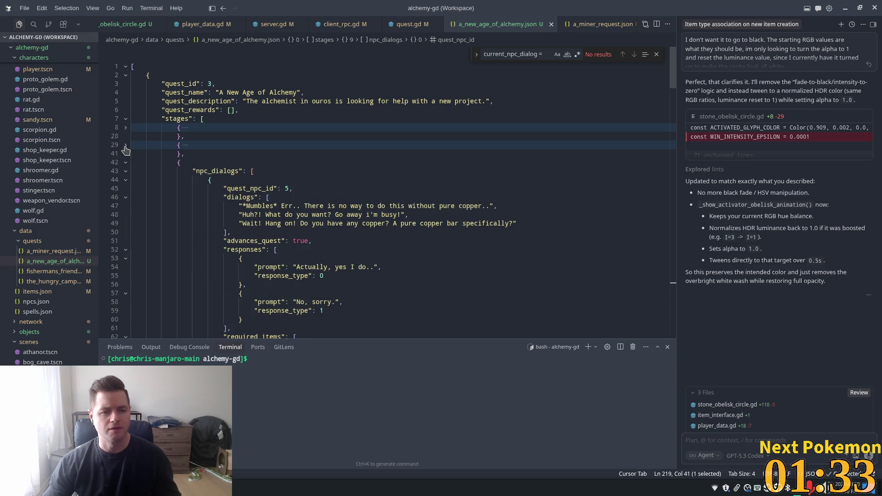
click(126, 164)
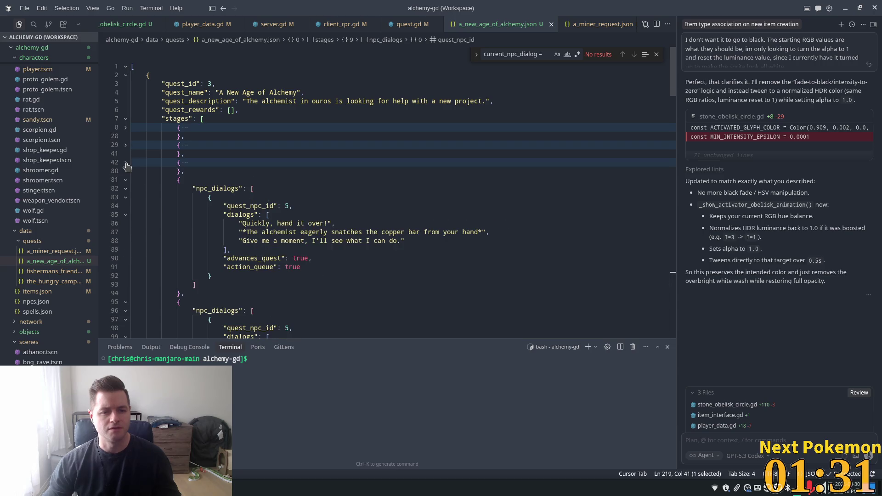
click(125, 181)
Step: Collapse the npc_dialogs list at line 96 and stage blocks at lines 113, 135, 179 and 201
scroll(129, 182, down, 2)
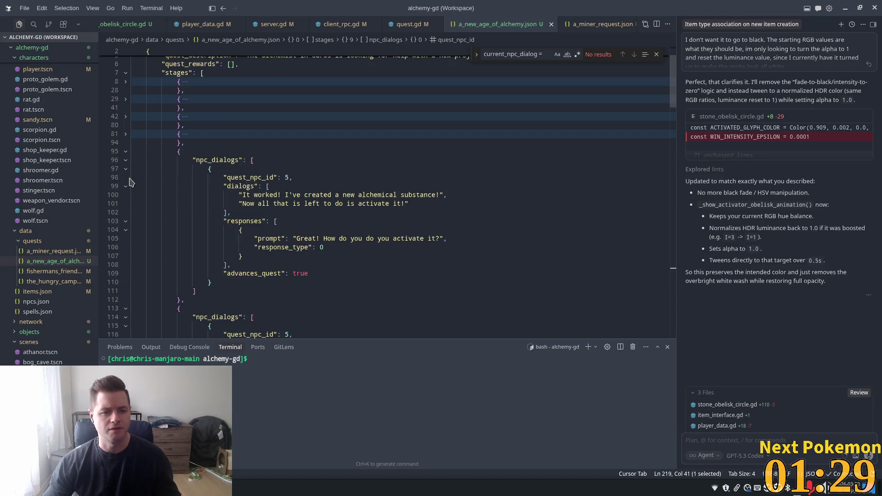
click(126, 161)
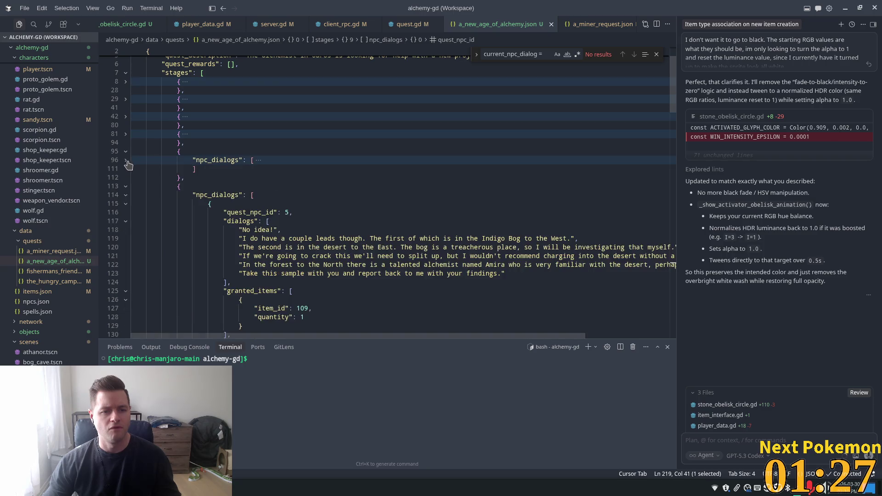
click(126, 188)
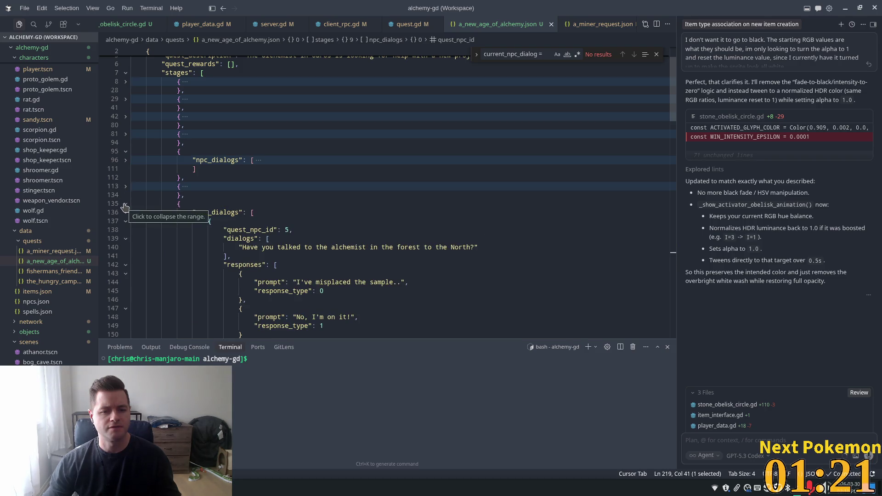
click(125, 205)
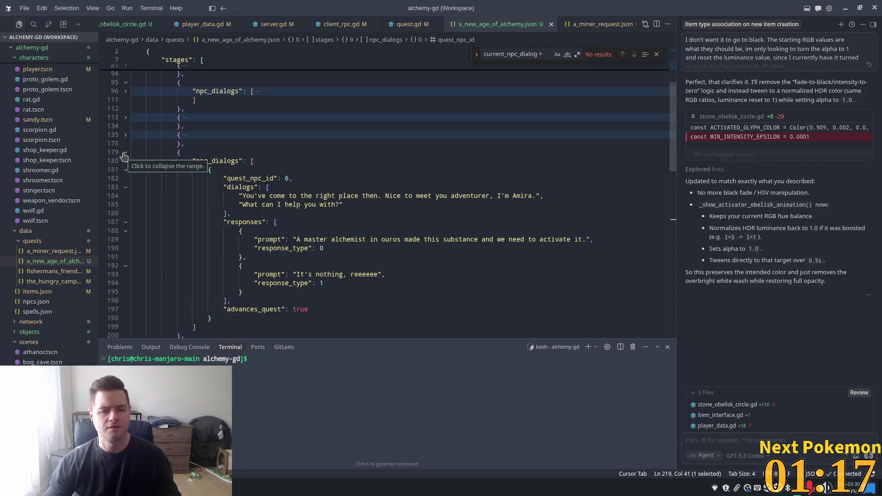
click(125, 155)
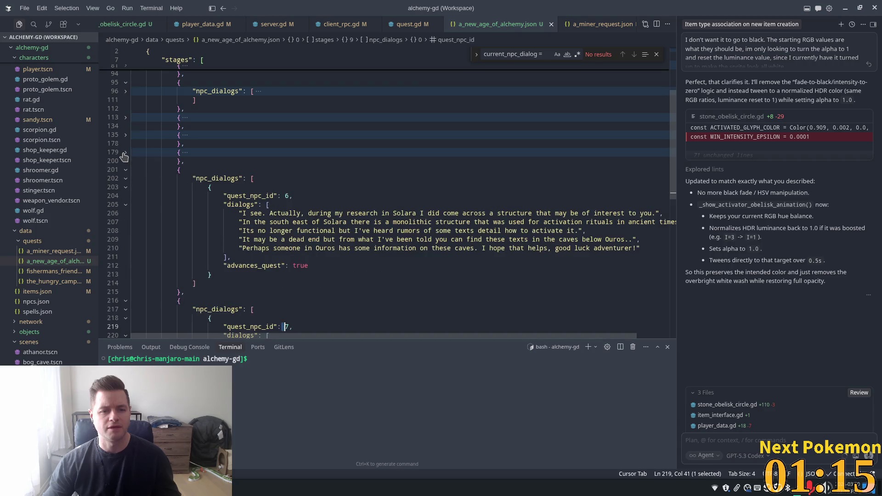
click(126, 170)
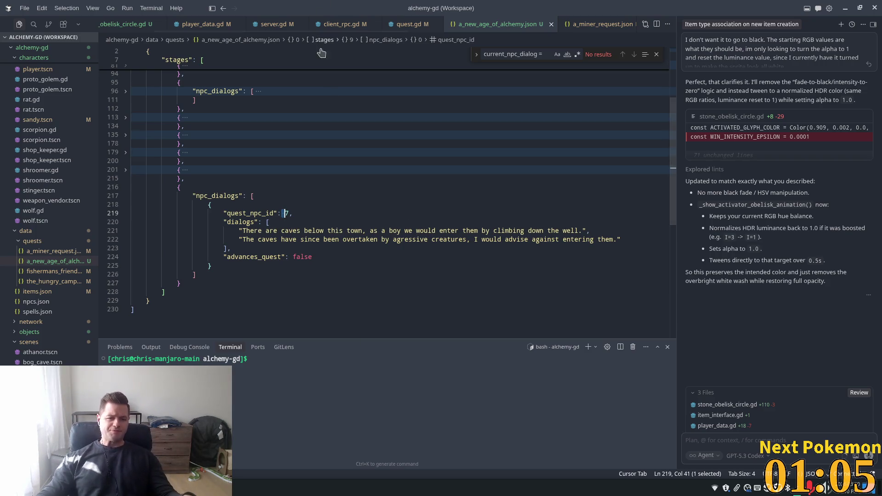
key(alt+Tab)
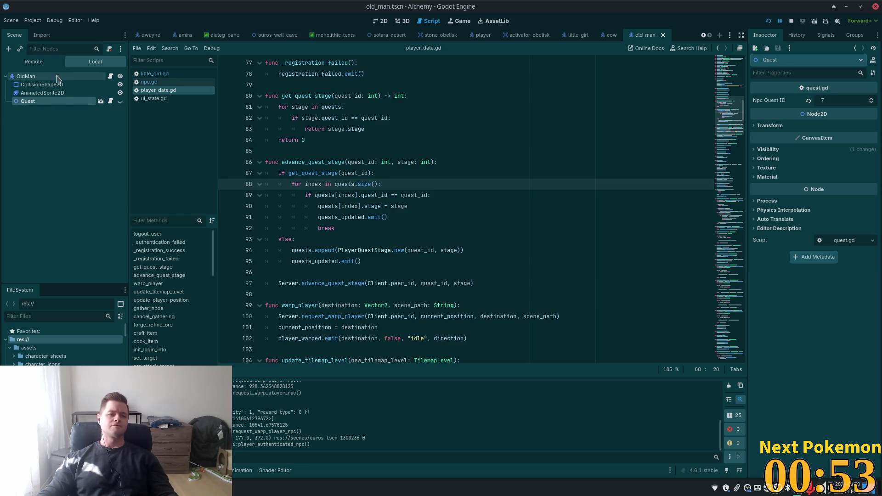
Step: View OldMan's signals, cancel the input_event connect dialog, and open quest.gd at _on_input_event
click(42, 77)
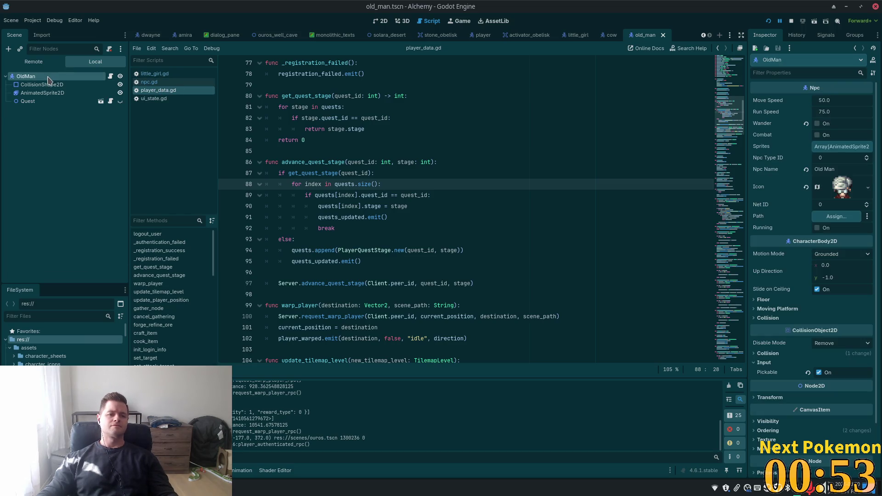
click(826, 35)
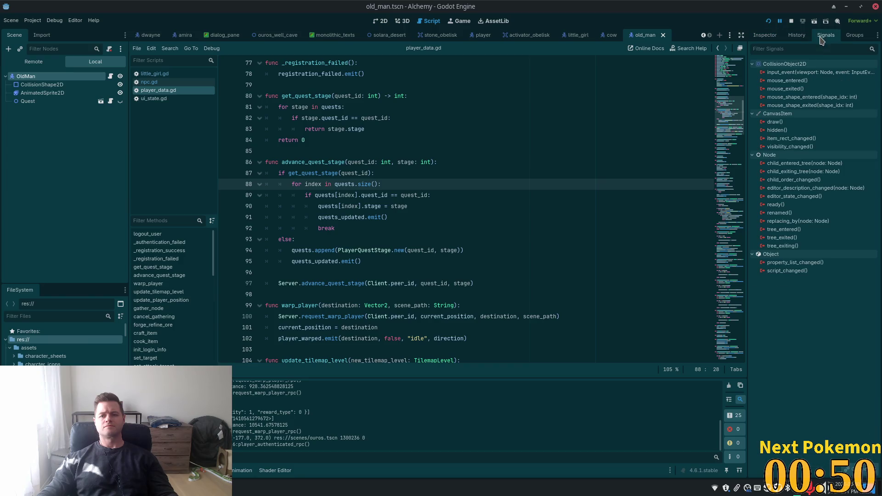
double_click(783, 74)
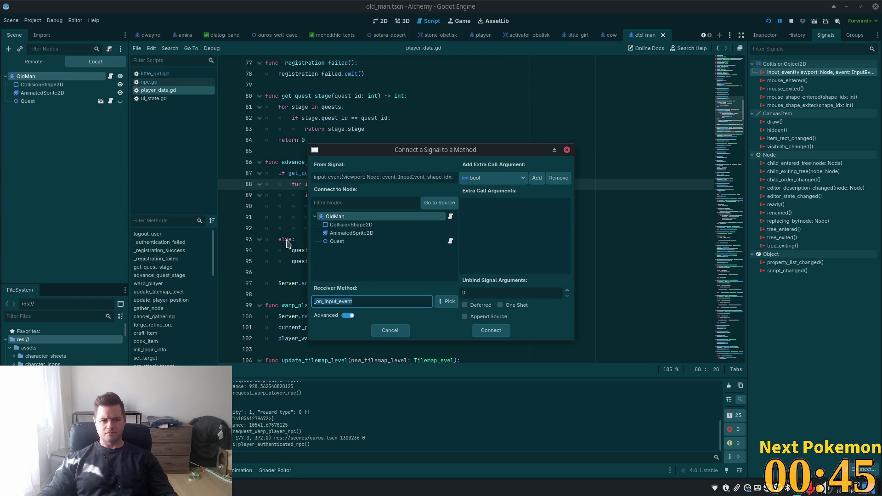
click(389, 330)
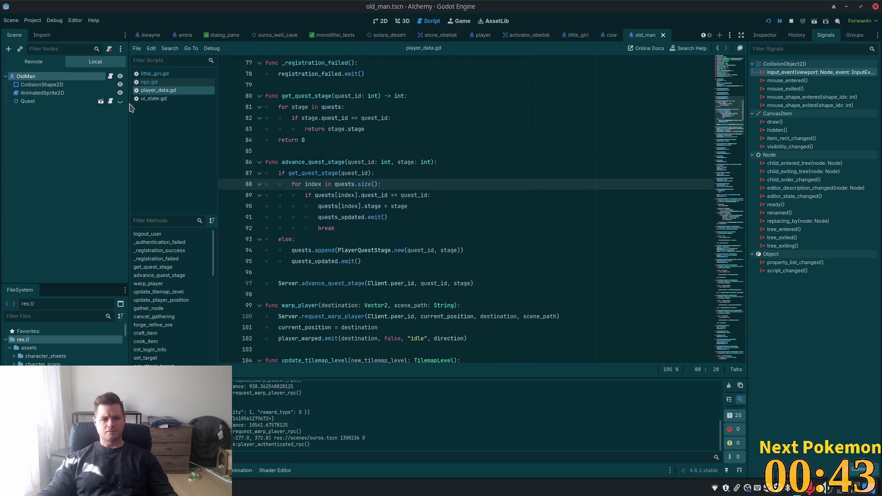
click(111, 102)
scroll(373, 229, down, 3)
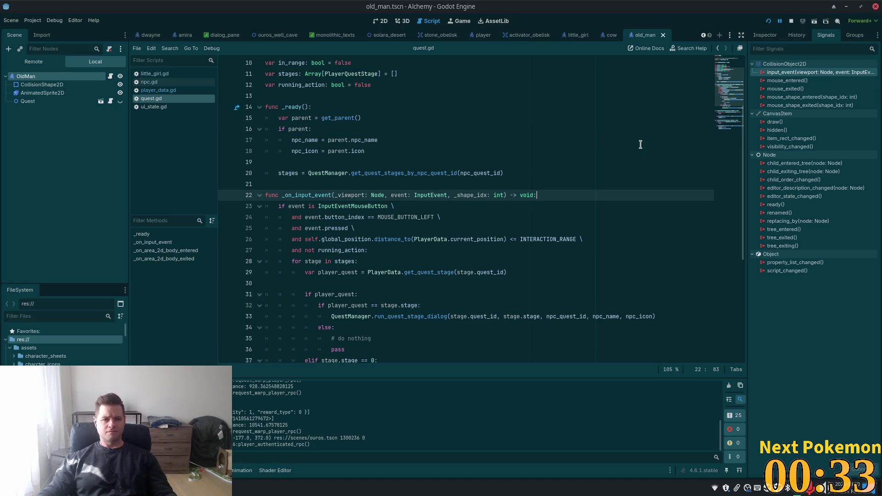
Step: Connect OldMan's input_event signal to the Quest node with a generated handler
double_click(775, 75)
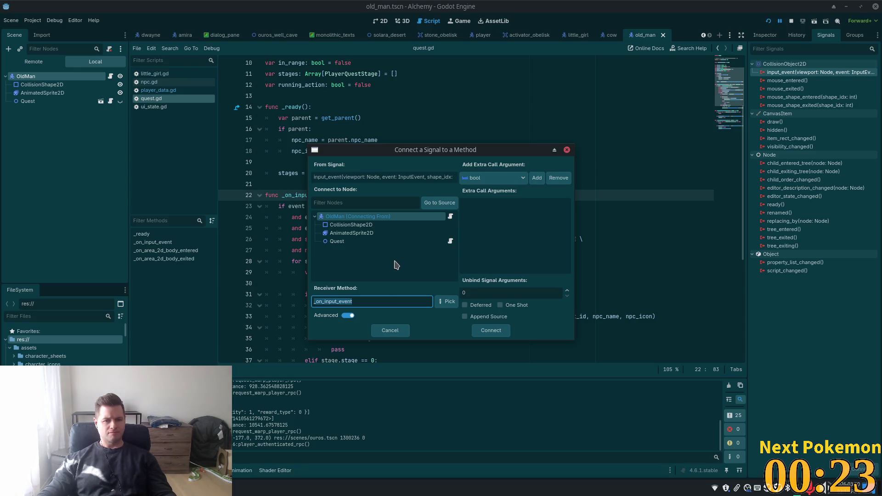
click(438, 207)
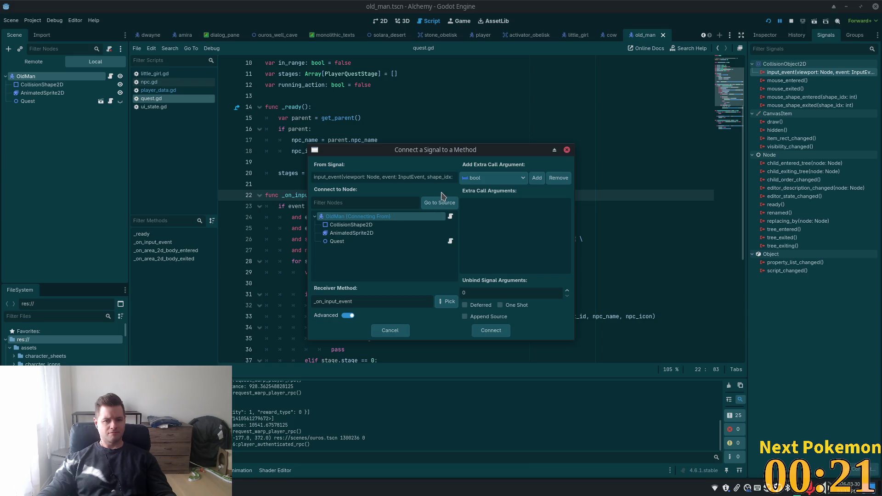
click(353, 244)
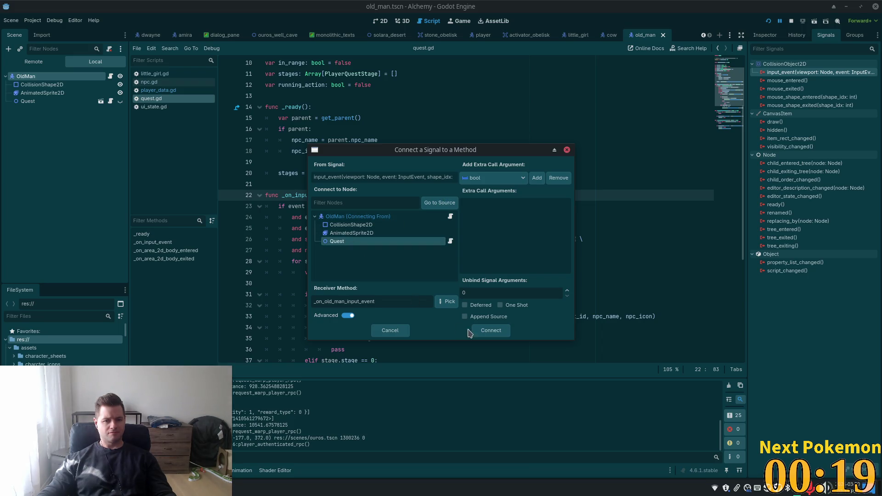
click(473, 330)
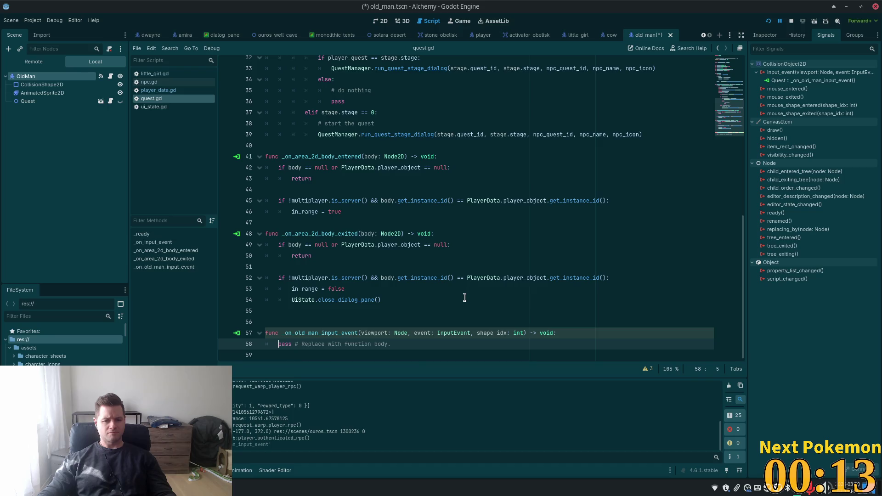
Step: Undo the auto-generated handler in quest.gd and delete the unwanted signal connection
key(alt+Left)
scroll(459, 301, down, 3)
key(ctrl+z)
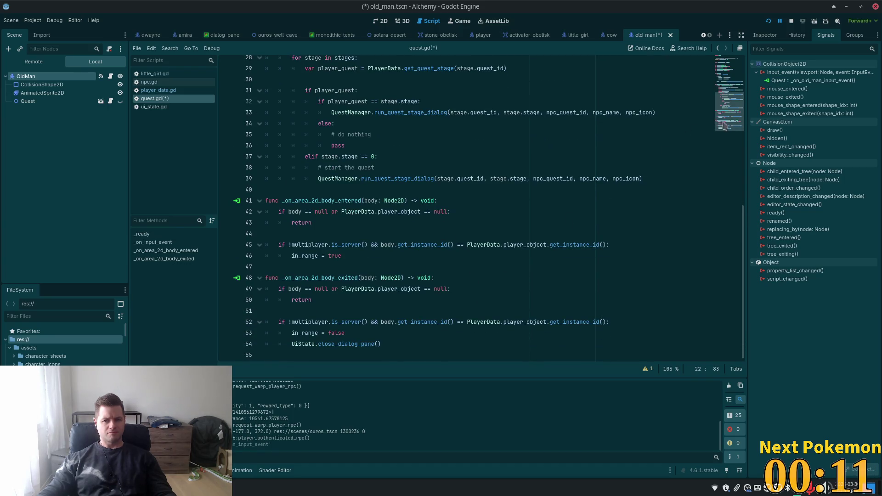
click(809, 80)
key(Delete)
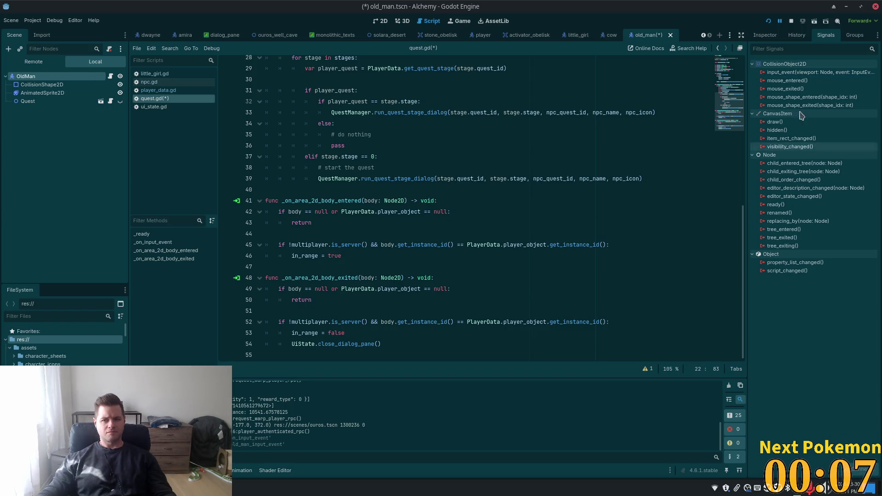
Step: Reconnect input_event to the Quest node using the existing _on_input_event method
double_click(809, 72)
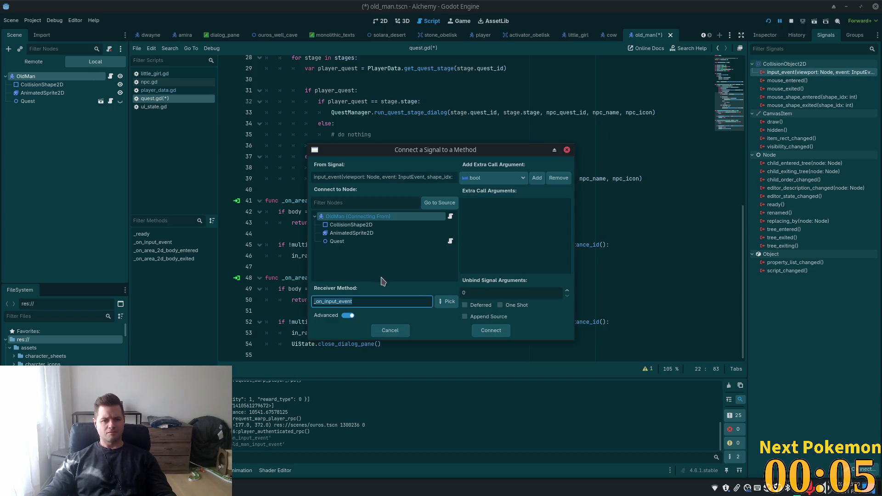
click(358, 242)
click(348, 303)
key(BackSpace)
key(BackSpace)
key(BackSpace)
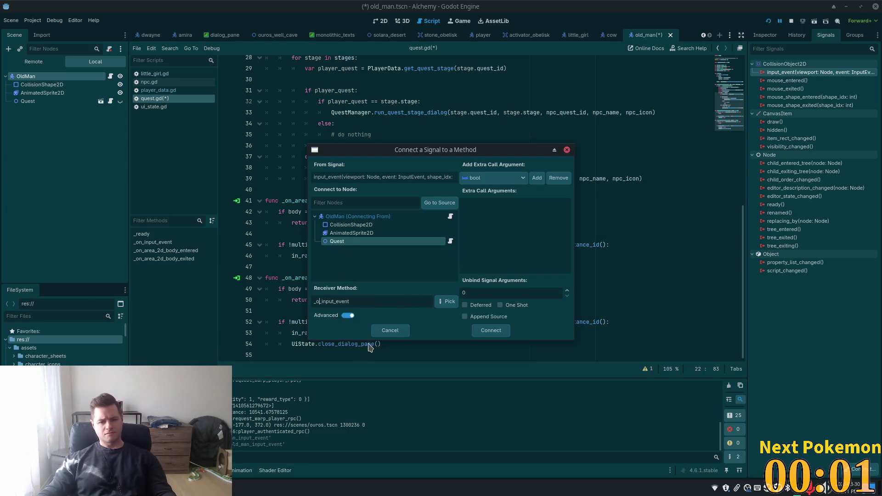
text(n)
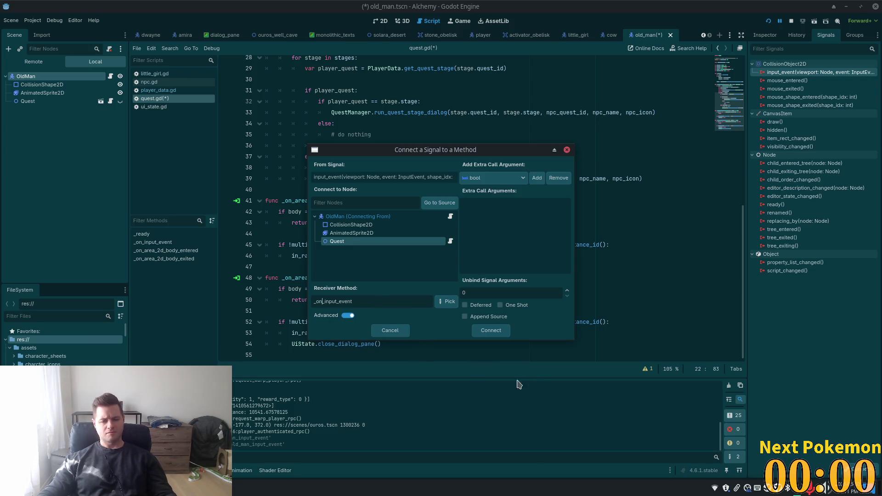
click(490, 331)
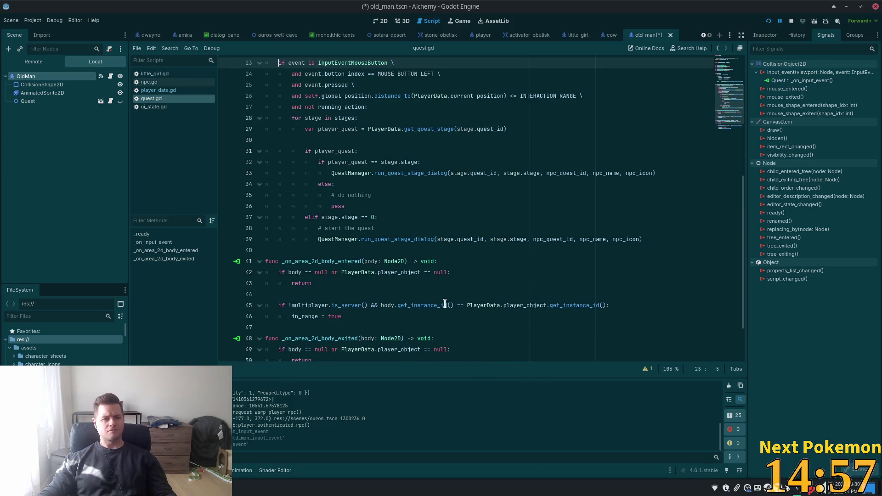
Step: Save old_man.tscn with its input_event connection to Quest's _on_input_event
key(ctrl+s)
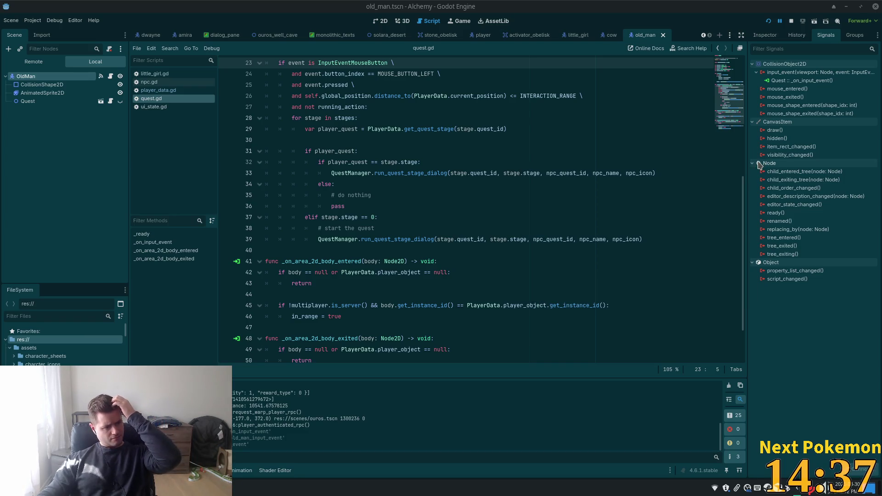
mouse_move(758, 166)
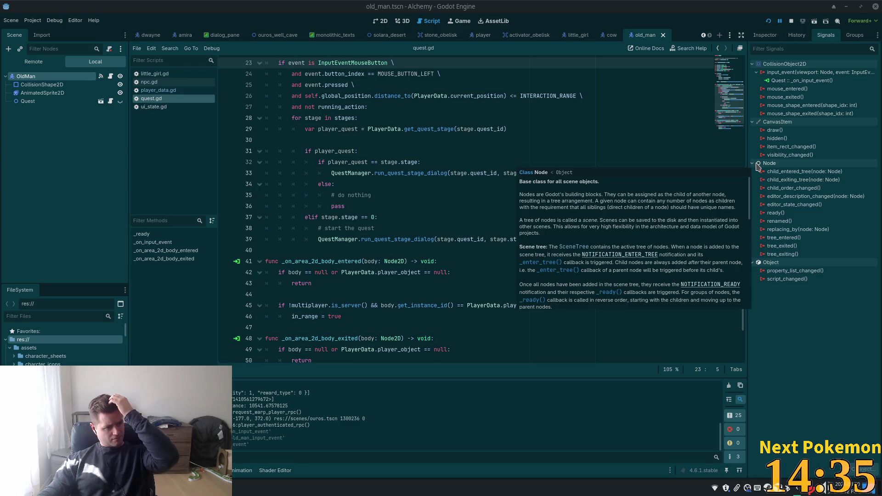